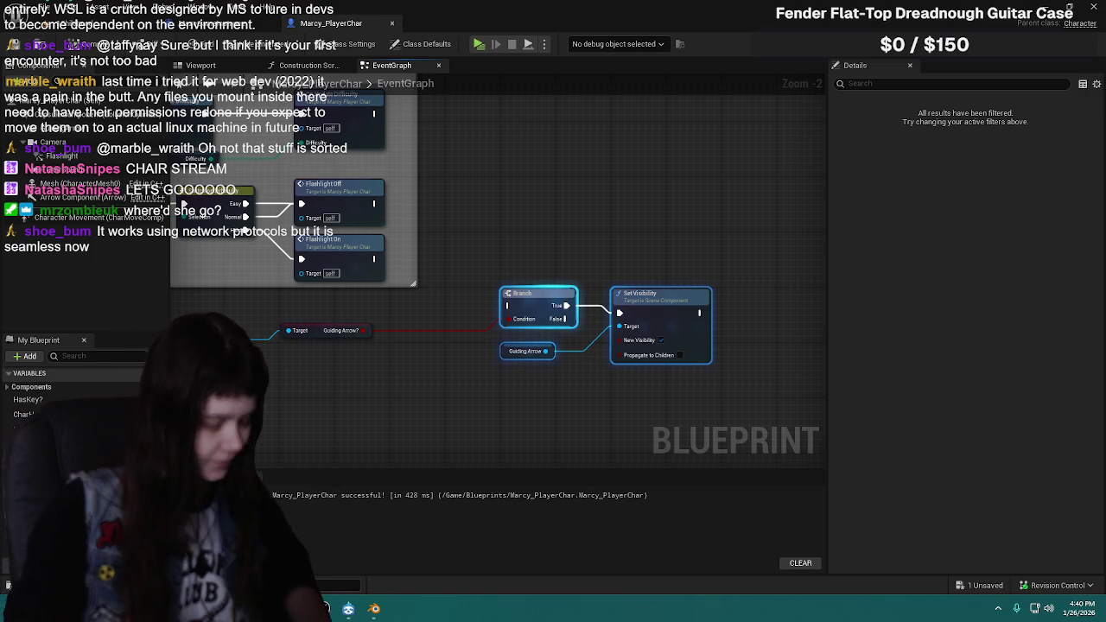
Step: Pan the event graph to frame the Branch, Set Visibility and Guiding Arrow nodes
{"action": "scroll", "coordinate": [655, 219], "scroll_direction": "down", "scroll_amount": 1}
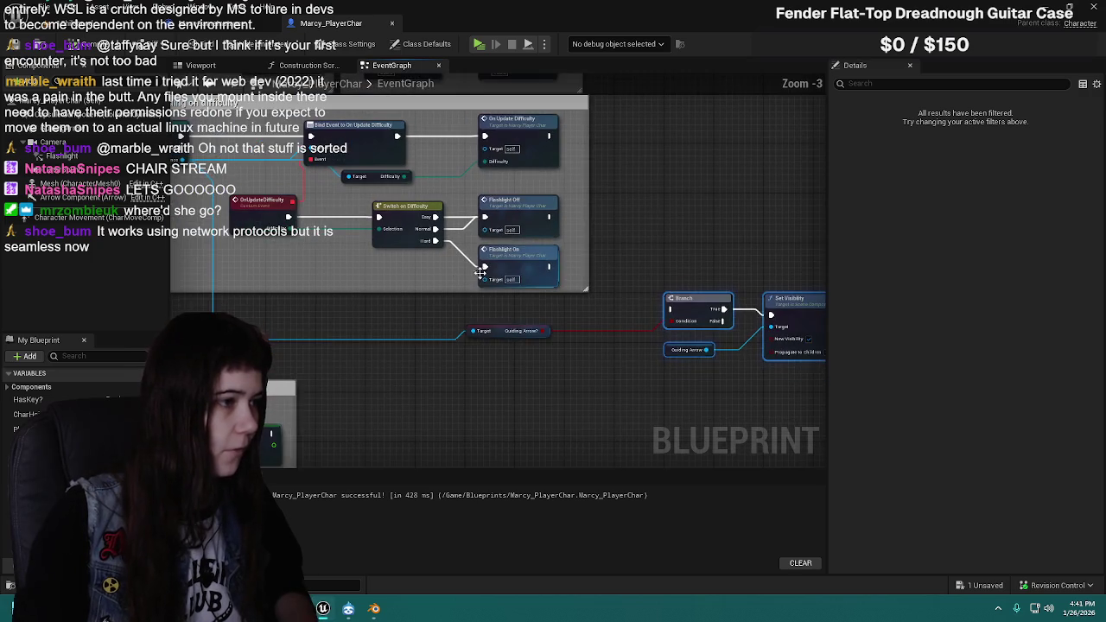
{"action": "left_click_drag", "start_coordinate": [560, 261], "coordinate": [506, 407]}
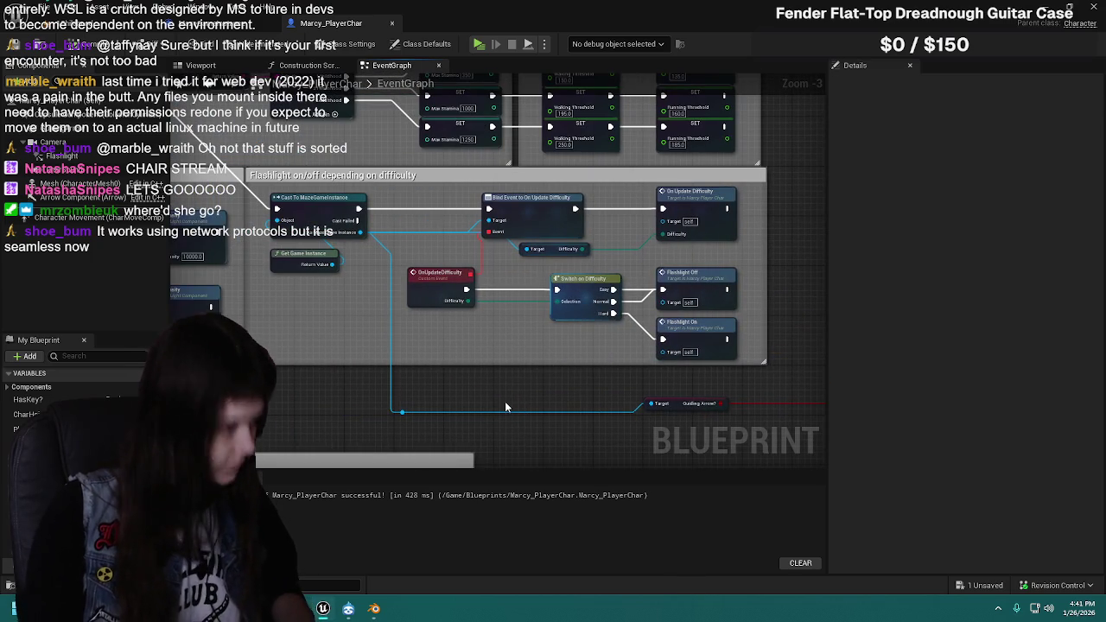
{"action": "left_click_drag", "start_coordinate": [519, 399], "coordinate": [480, 357]}
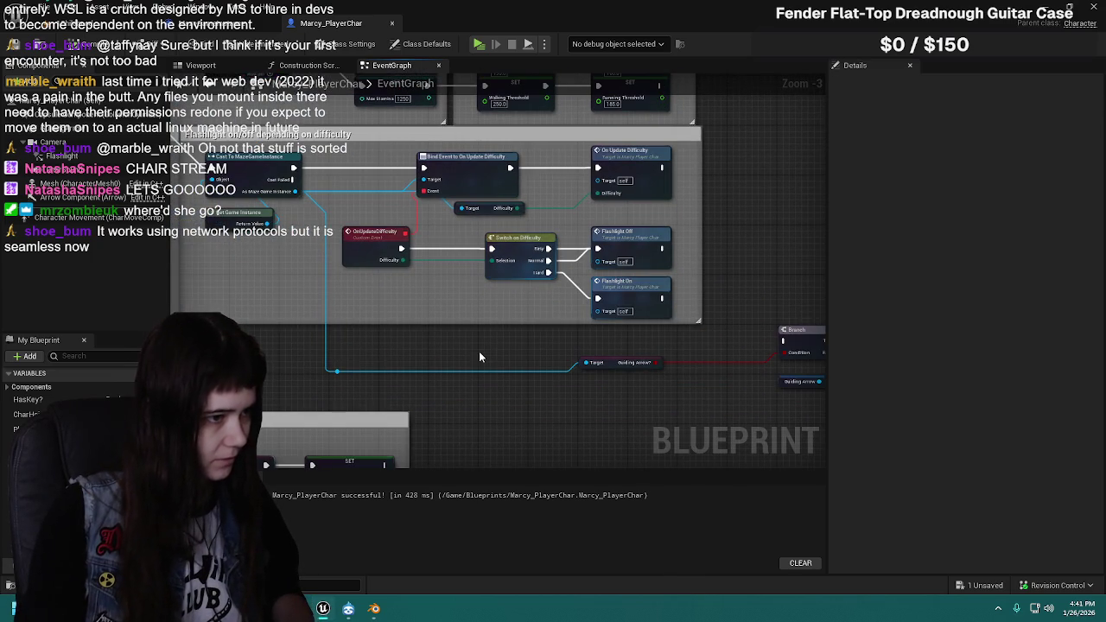
{"action": "left_click", "coordinate": [521, 241]}
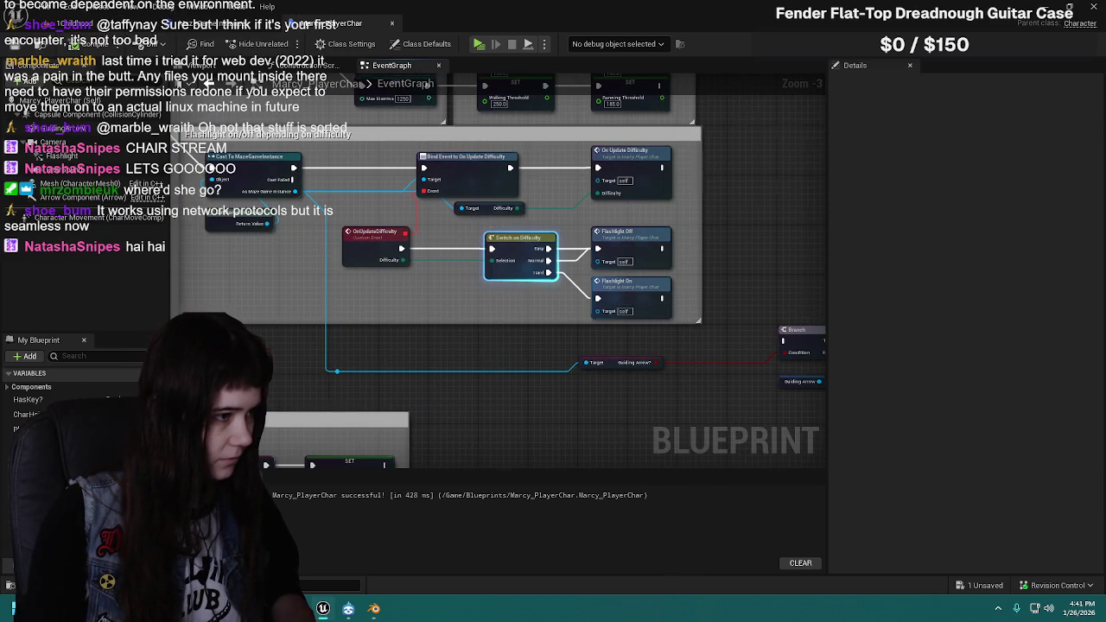
{"action": "left_click_drag", "start_coordinate": [516, 345], "coordinate": [452, 345]}
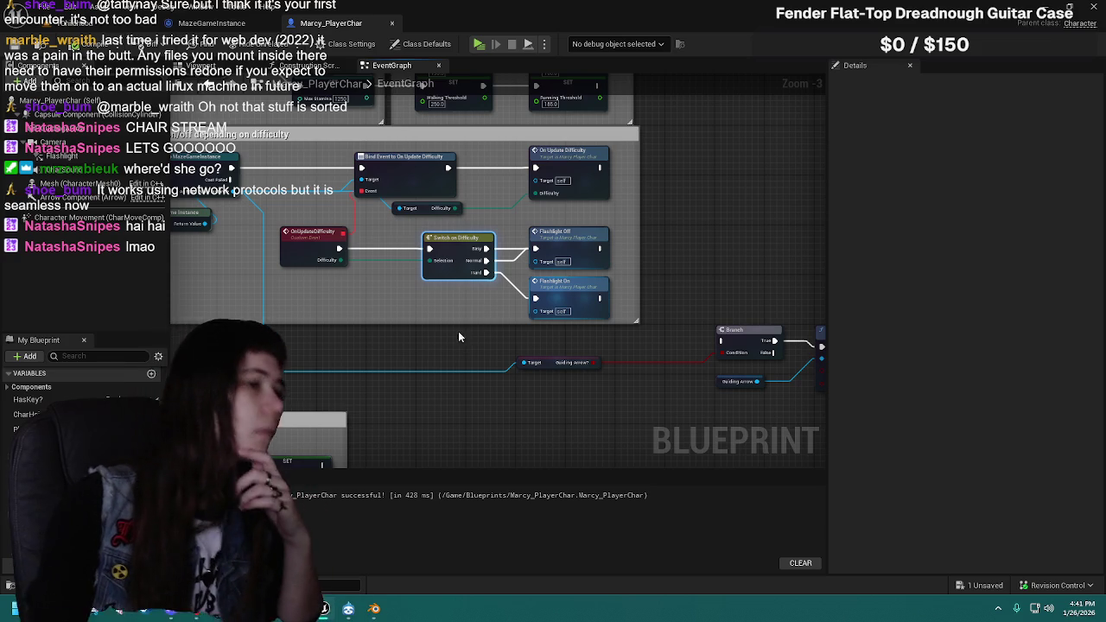
{"action": "mouse_move", "coordinate": [394, 312]}
{"action": "left_mouse_down"}
{"action": "mouse_move", "coordinate": [394, 326]}
{"action": "mouse_move", "coordinate": [365, 330]}
{"action": "mouse_move", "coordinate": [399, 331]}
{"action": "mouse_move", "coordinate": [436, 294]}
{"action": "left_mouse_up"}
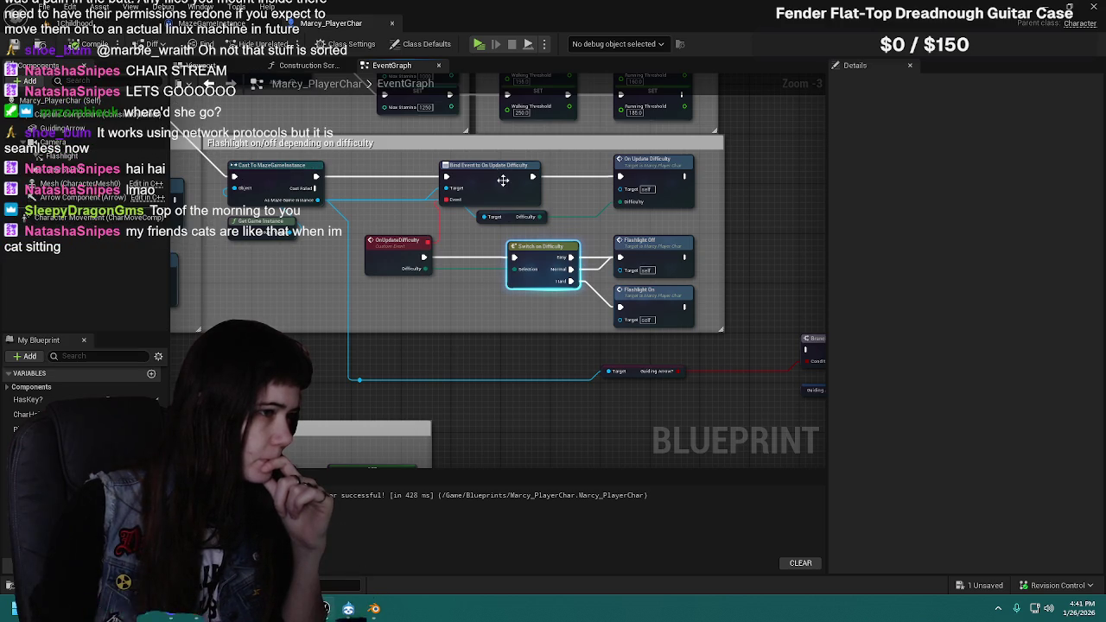
{"action": "left_click_drag", "start_coordinate": [793, 206], "coordinate": [613, 225]}
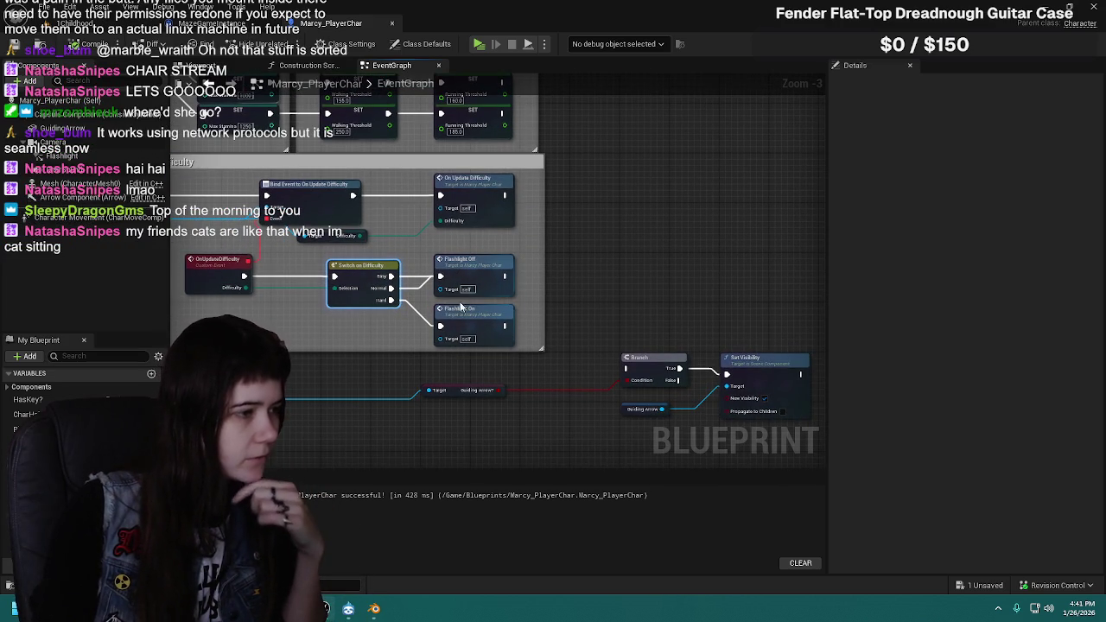
{"action": "left_click_drag", "start_coordinate": [467, 302], "coordinate": [655, 312]}
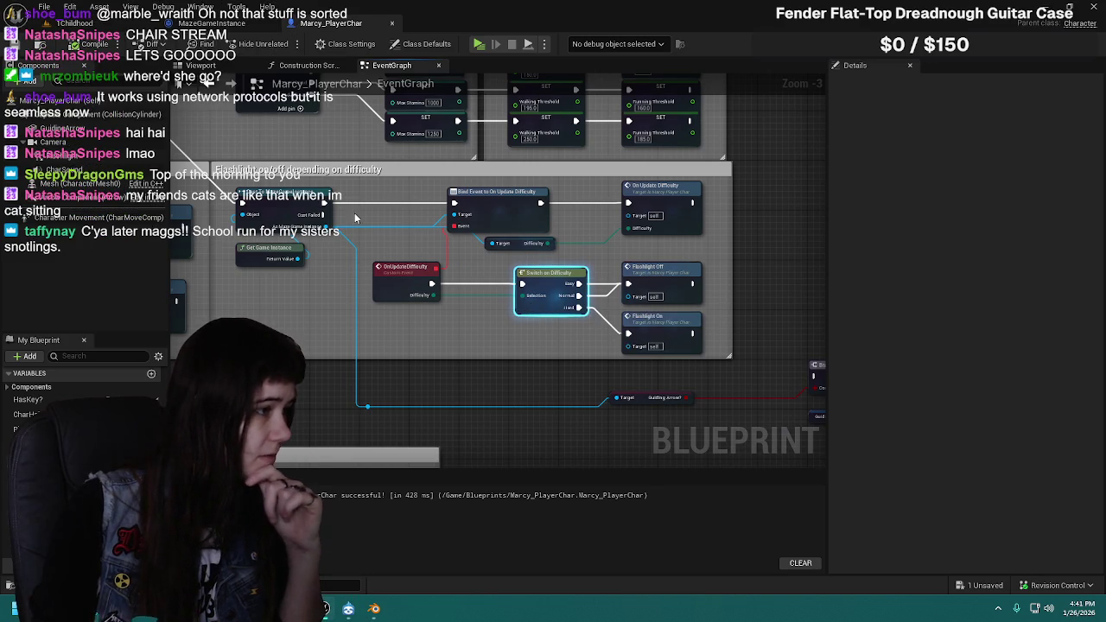
{"action": "left_click_drag", "start_coordinate": [343, 218], "coordinate": [371, 230]}
{"action": "mouse_move", "coordinate": [701, 282]}
{"action": "left_mouse_down"}
{"action": "mouse_move", "coordinate": [508, 269]}
{"action": "mouse_move", "coordinate": [568, 192]}
{"action": "mouse_move", "coordinate": [487, 323]}
{"action": "mouse_move", "coordinate": [613, 425]}
{"action": "left_mouse_up"}
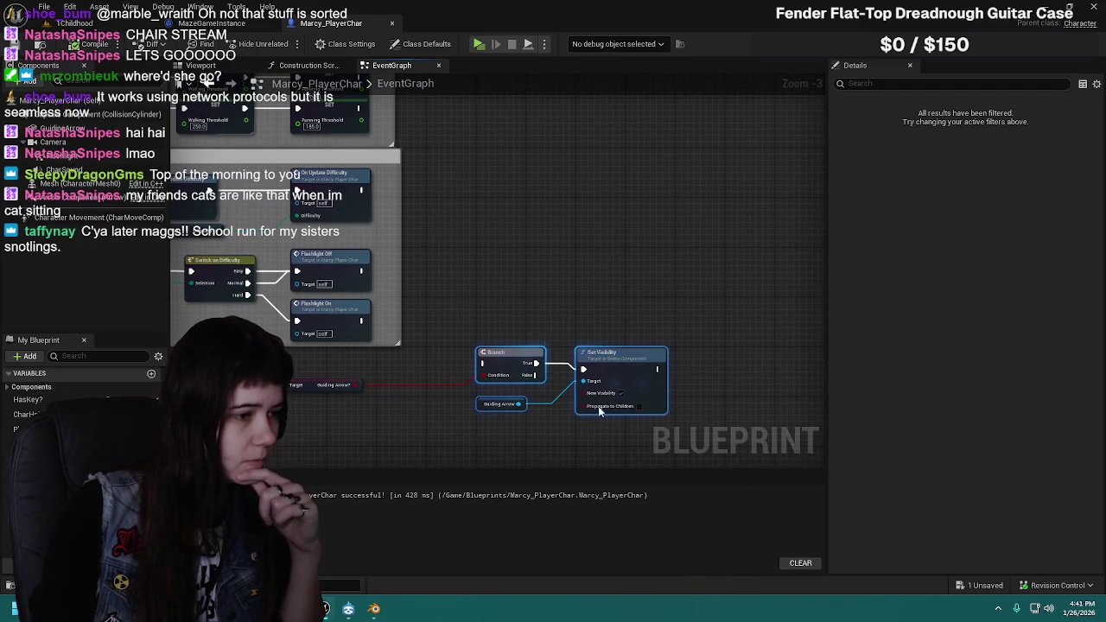
Step: Move the Guiding Arrow getter beside the Branch and wrap the three nodes in a comment
{"action": "mouse_move", "coordinate": [285, 366]}
{"action": "left_mouse_down"}
{"action": "mouse_move", "coordinate": [477, 403]}
{"action": "mouse_move", "coordinate": [682, 317]}
{"action": "mouse_move", "coordinate": [765, 251]}
{"action": "mouse_move", "coordinate": [663, 266]}
{"action": "mouse_move", "coordinate": [555, 224]}
{"action": "left_mouse_up"}
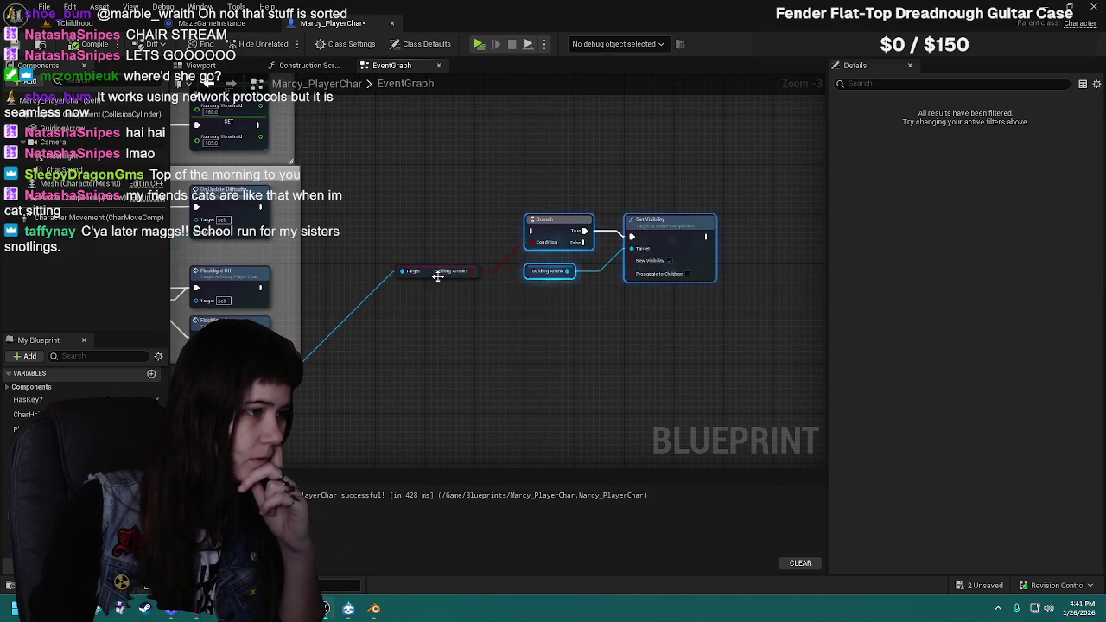
{"action": "left_click_drag", "start_coordinate": [444, 277], "coordinate": [415, 304]}
{"action": "mouse_move", "coordinate": [333, 355]}
{"action": "left_mouse_down"}
{"action": "mouse_move", "coordinate": [682, 303]}
{"action": "mouse_move", "coordinate": [493, 320]}
{"action": "left_mouse_up"}
{"action": "left_click_drag", "start_coordinate": [554, 272], "coordinate": [748, 409]}
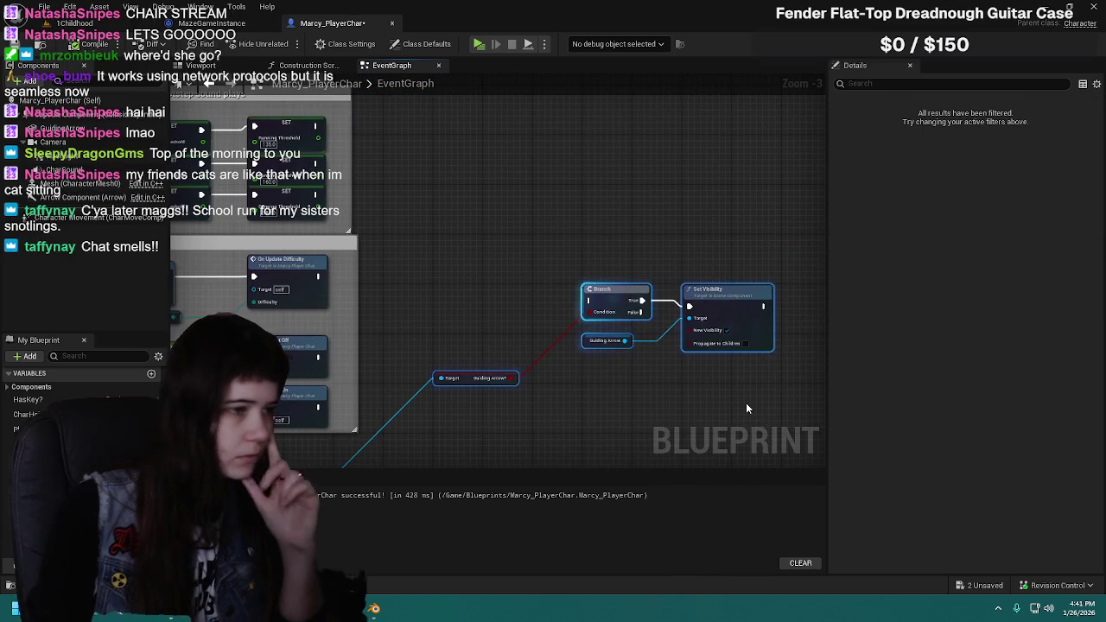
{"action": "key", "text": "c"}
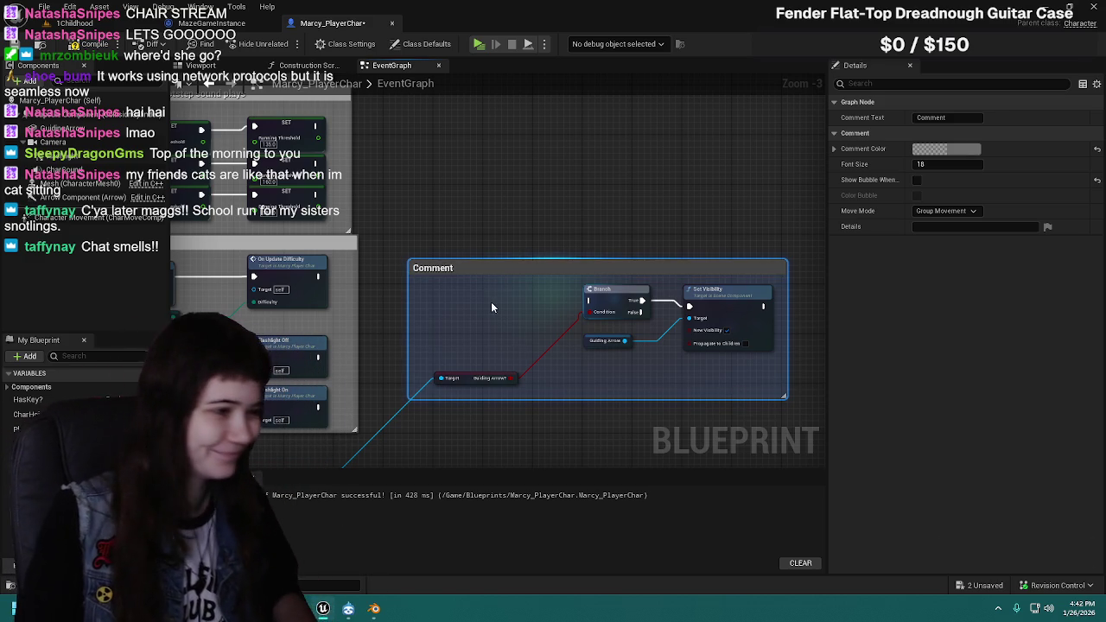
Step: Title the comment 'if easy mode, navigational arrow on'
{"action": "double_click", "coordinate": [504, 270]}
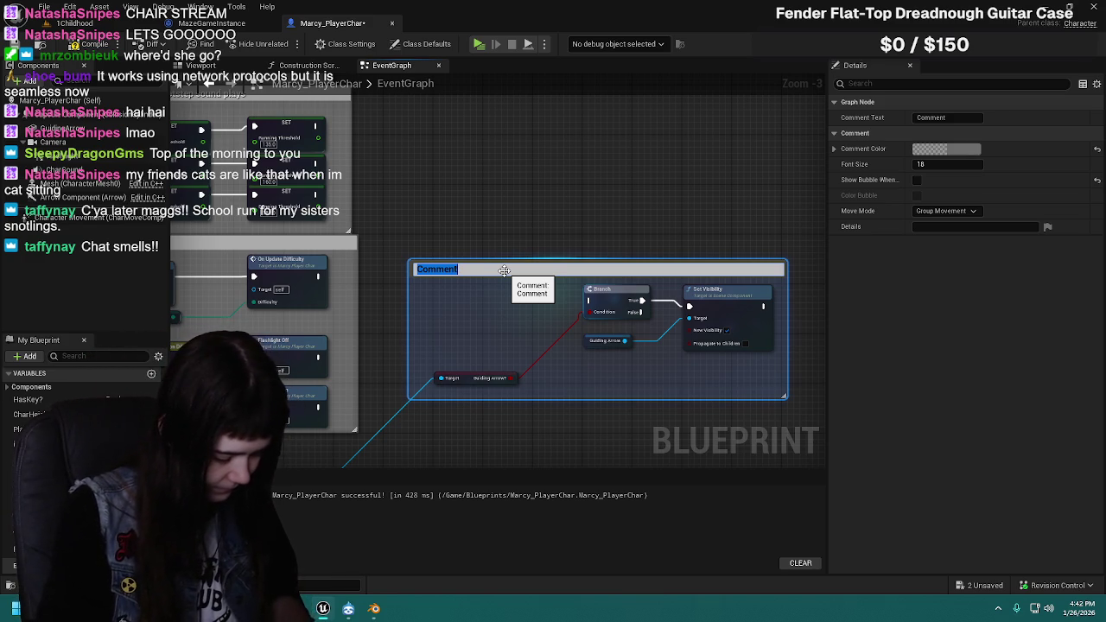
{"action": "type", "text": "if easy mode, g"}
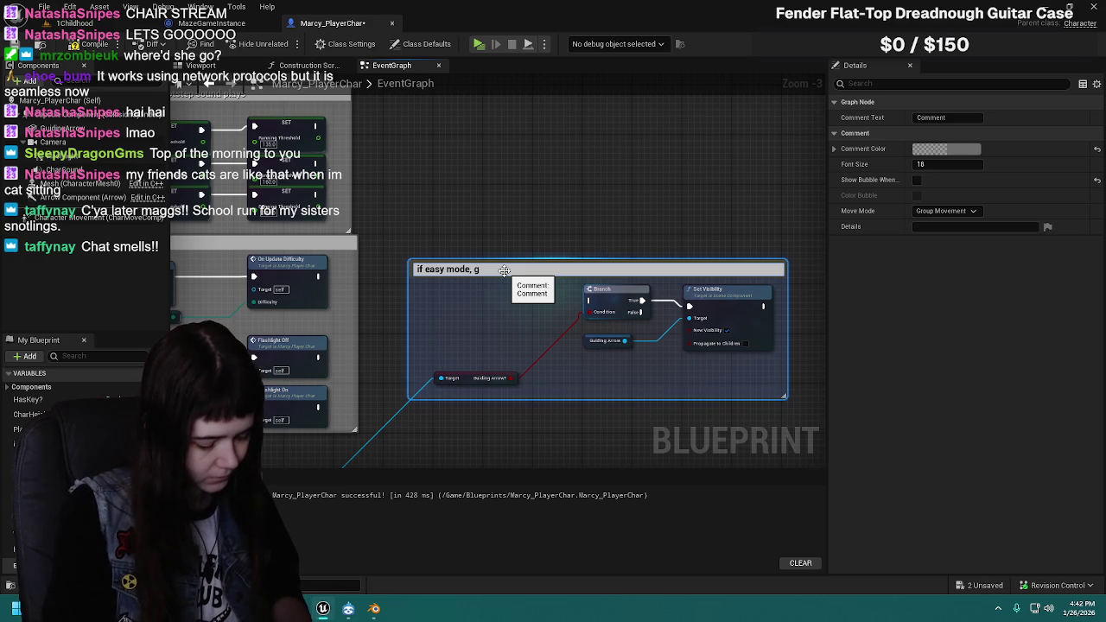
{"action": "key", "text": "BackSpace"}
{"action": "type", "text": "navigational"}
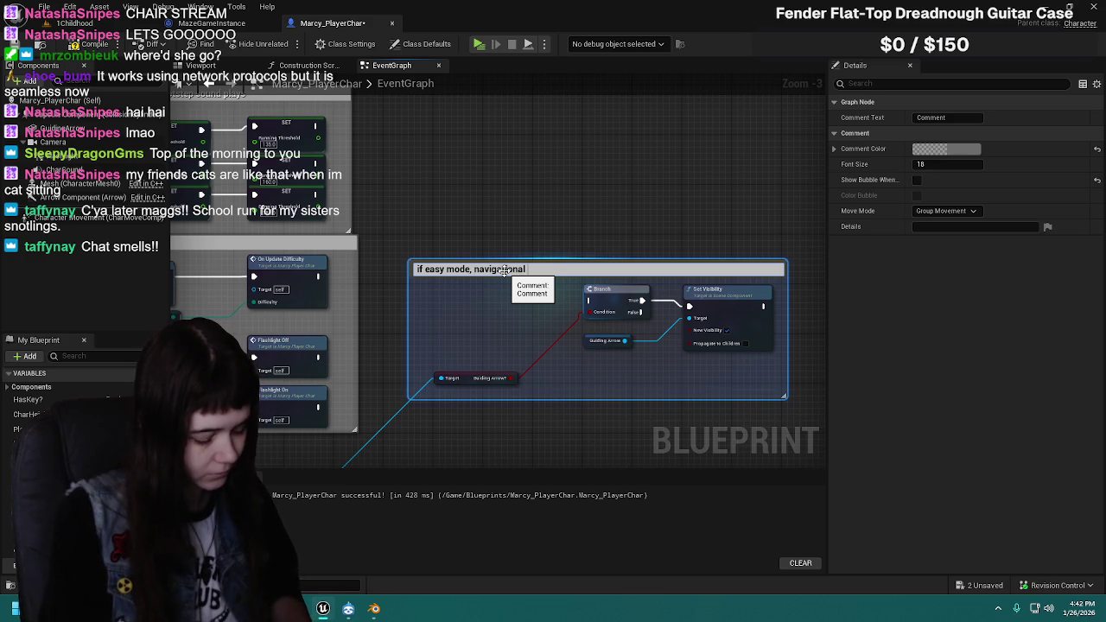
{"action": "type", "text": " arrow on"}
{"action": "key", "text": "Return"}
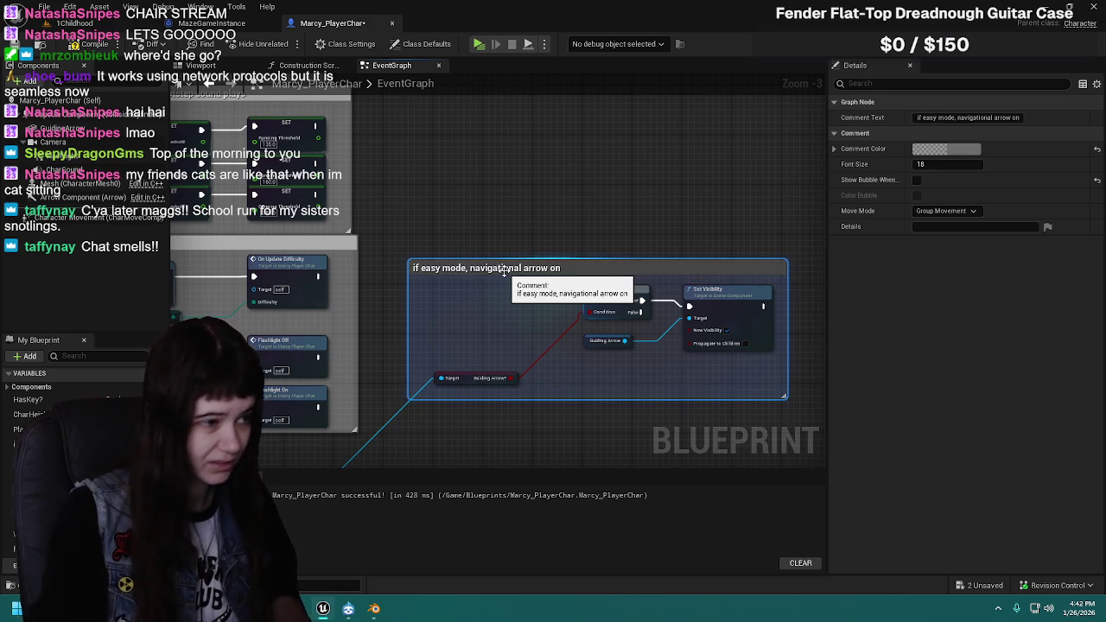
Step: Retitle the comment 'if easy mode, show the guiding arrow' and compile the blueprint
{"action": "double_click", "coordinate": [532, 269]}
{"action": "left_click", "coordinate": [475, 269]}
{"action": "type", "text": "show the"}
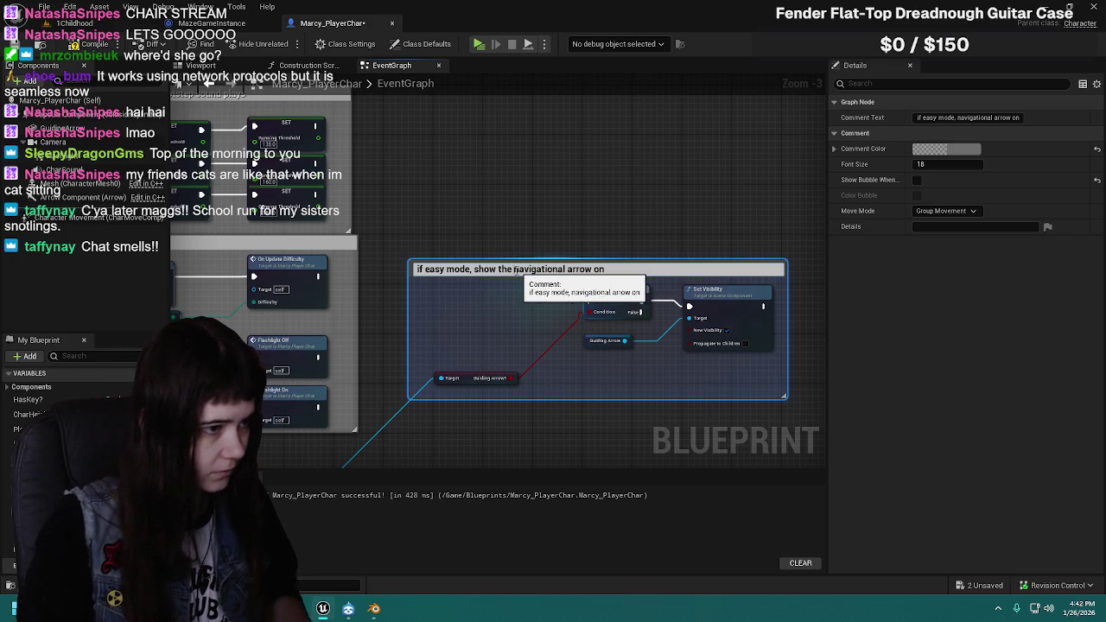
{"action": "left_click_drag", "start_coordinate": [514, 269], "coordinate": [660, 270]}
{"action": "key", "text": "BackSpace"}
{"action": "type", "text": "direc"}
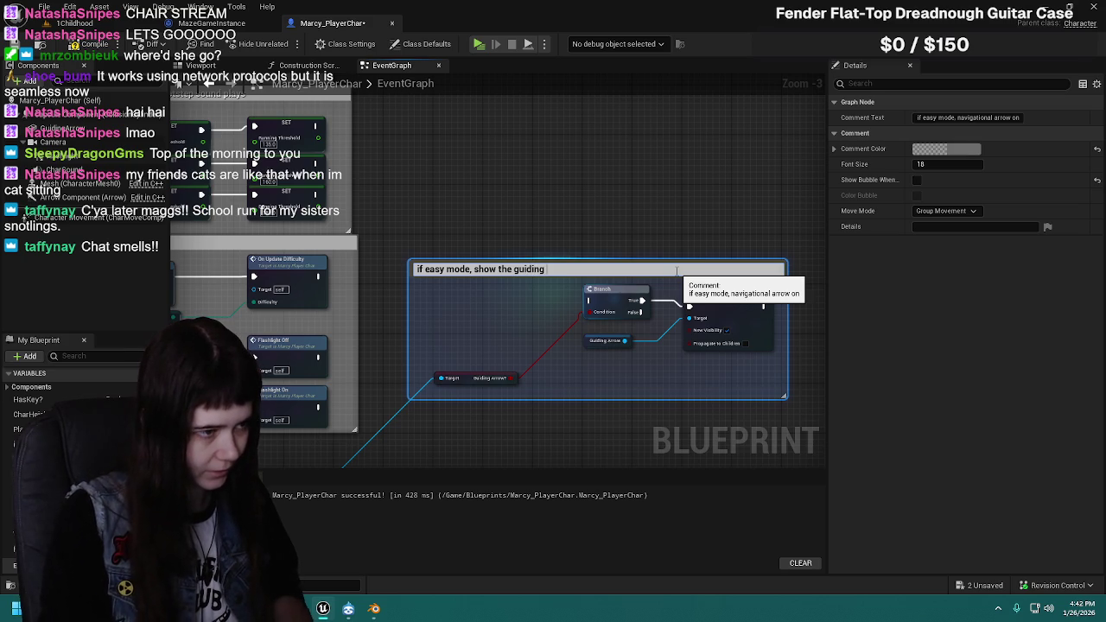
{"action": "type", "text": "w"}
{"action": "key", "text": "Return"}
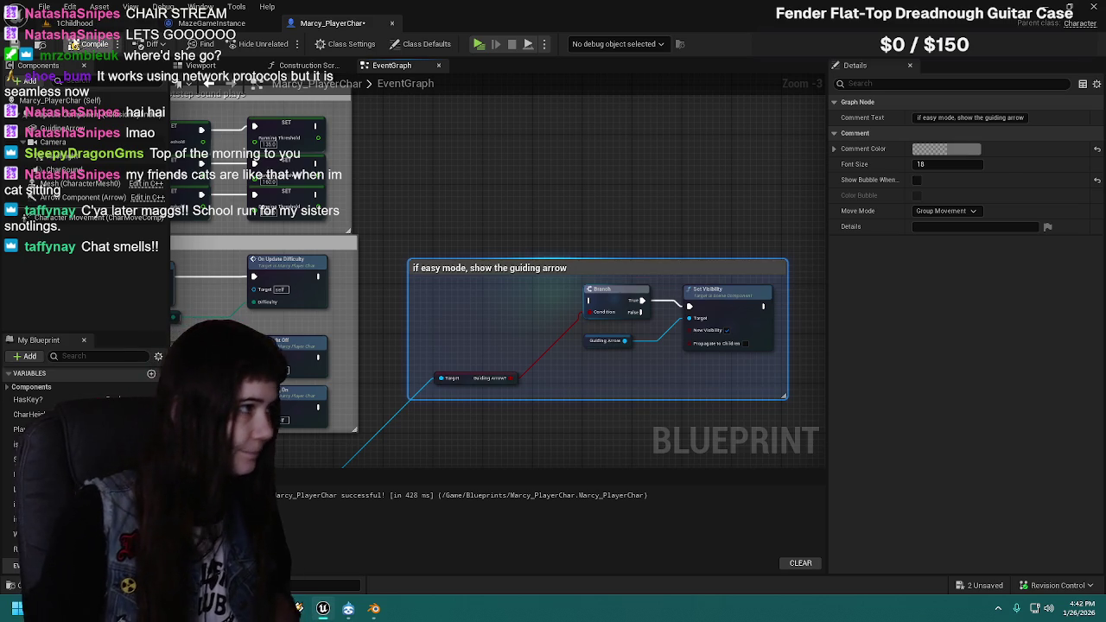
{"action": "left_click", "coordinate": [89, 44]}
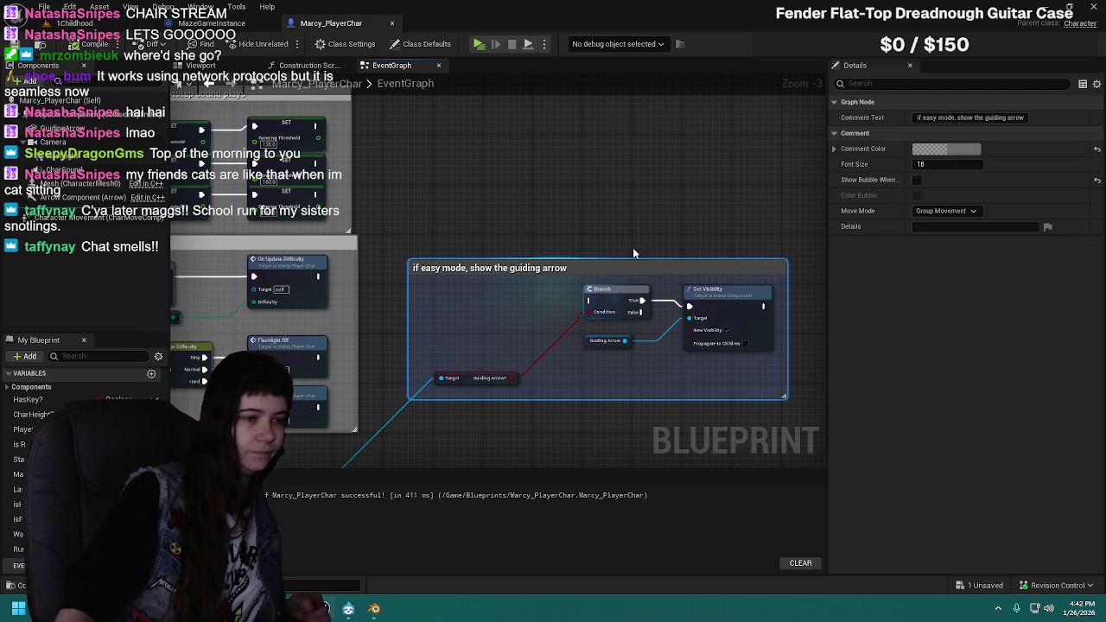
Step: Look over the guiding-arrow logic inside the 'if easy mode' comment
{"action": "left_click_drag", "start_coordinate": [631, 236], "coordinate": [616, 193]}
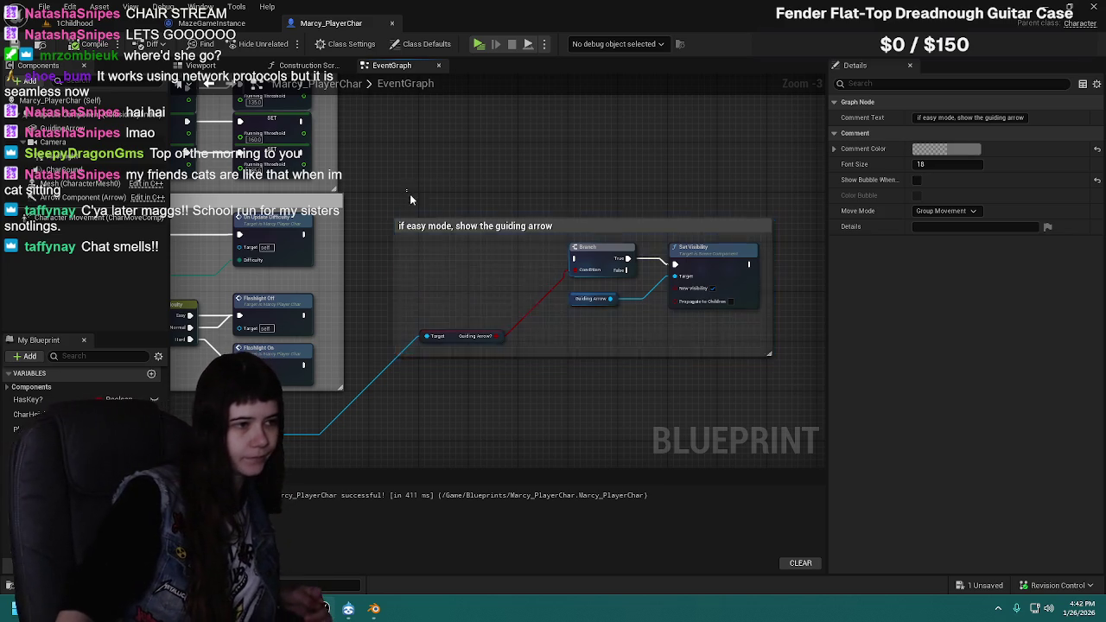
{"action": "left_click_drag", "start_coordinate": [408, 195], "coordinate": [789, 403]}
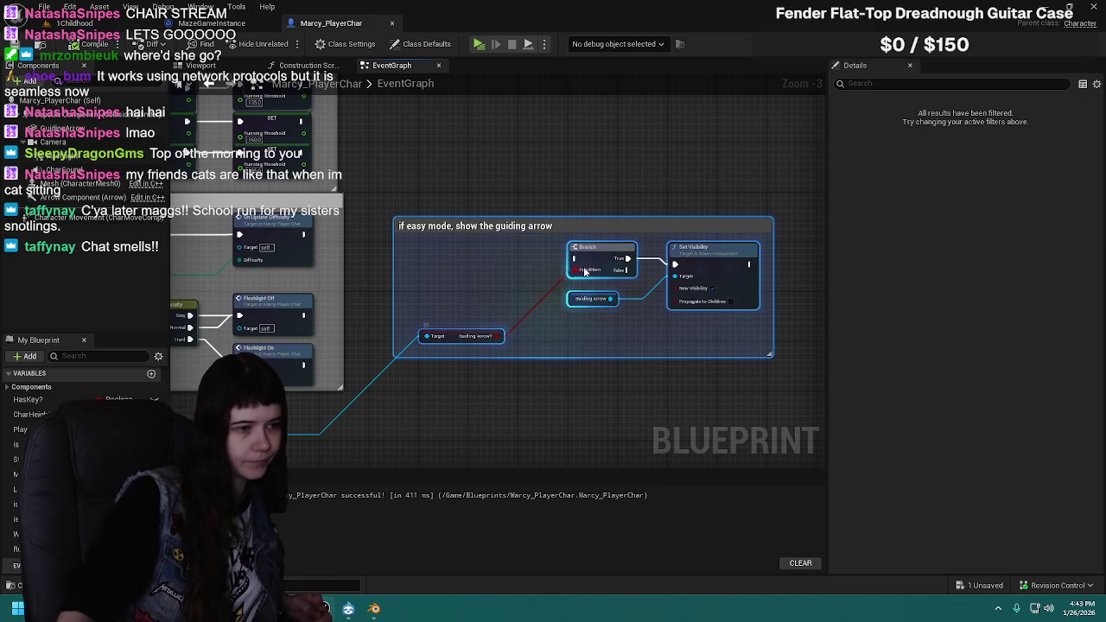
{"action": "left_click", "coordinate": [528, 211]}
{"action": "mouse_move", "coordinate": [397, 182]}
{"action": "left_mouse_down"}
{"action": "mouse_move", "coordinate": [652, 172]}
{"action": "mouse_move", "coordinate": [453, 174]}
{"action": "left_mouse_up"}
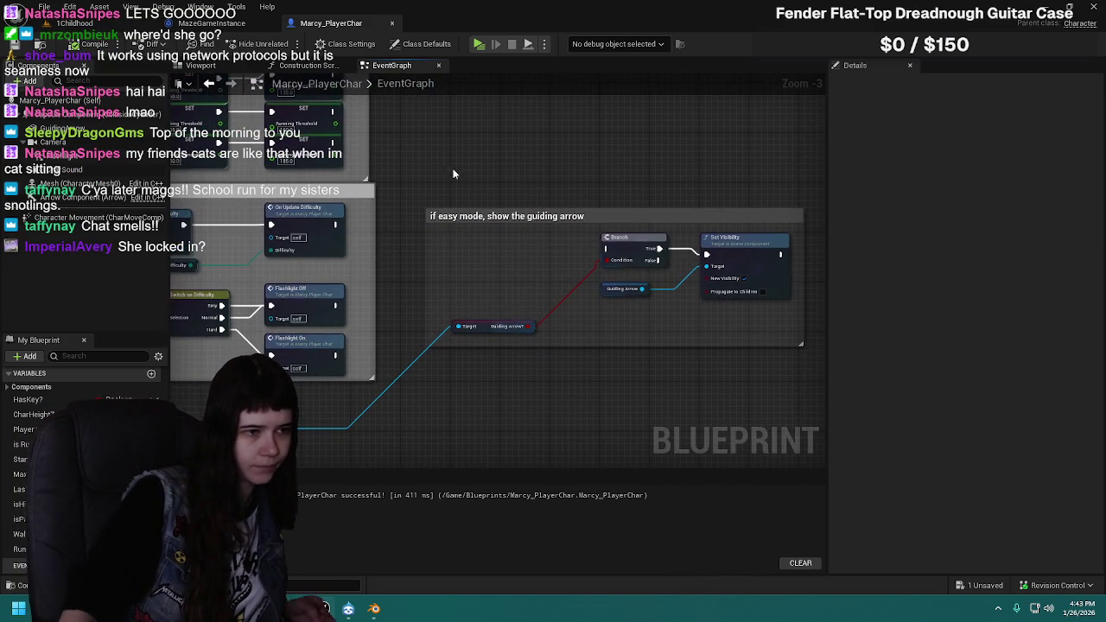
{"action": "left_click_drag", "start_coordinate": [414, 282], "coordinate": [555, 251]}
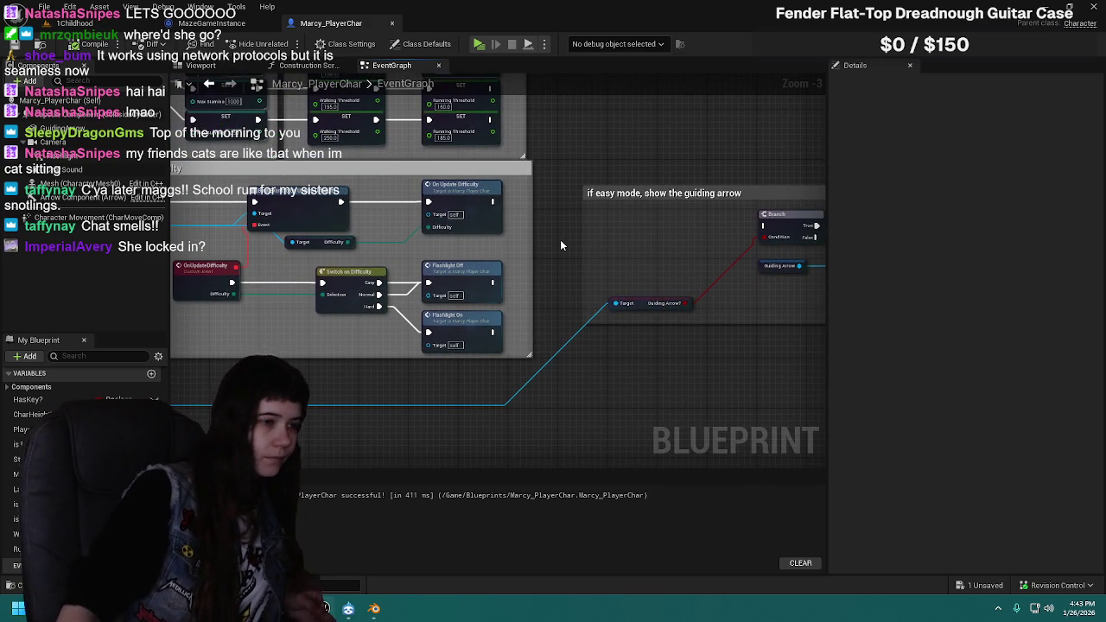
{"action": "mouse_move", "coordinate": [653, 356]}
{"action": "left_mouse_down"}
{"action": "mouse_move", "coordinate": [403, 395]}
{"action": "mouse_move", "coordinate": [426, 402]}
{"action": "left_mouse_up"}
{"action": "left_click_drag", "start_coordinate": [261, 330], "coordinate": [519, 309]}
Step: Check the MazeGameInstance graph, then return to Marcy_PlayerChar framing the guiding-arrow nodes
{"action": "left_click", "coordinate": [212, 24]}
{"action": "mouse_move", "coordinate": [454, 220]}
{"action": "left_mouse_down"}
{"action": "mouse_move", "coordinate": [507, 208]}
{"action": "mouse_move", "coordinate": [547, 224]}
{"action": "left_mouse_up"}
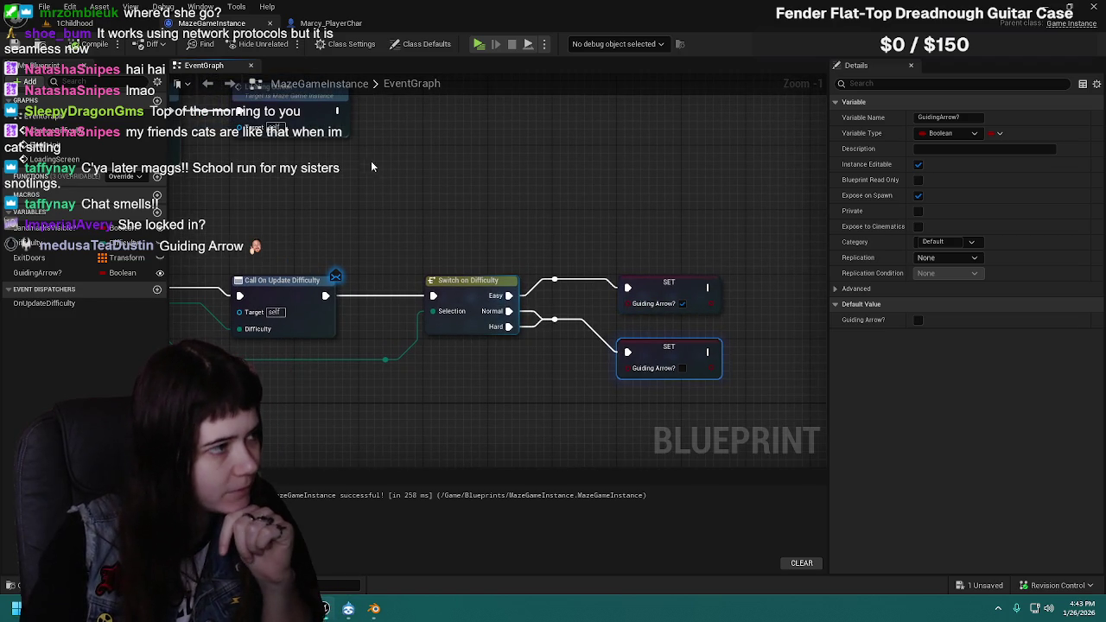
{"action": "left_click", "coordinate": [331, 23]}
{"action": "left_click_drag", "start_coordinate": [655, 202], "coordinate": [542, 227]}
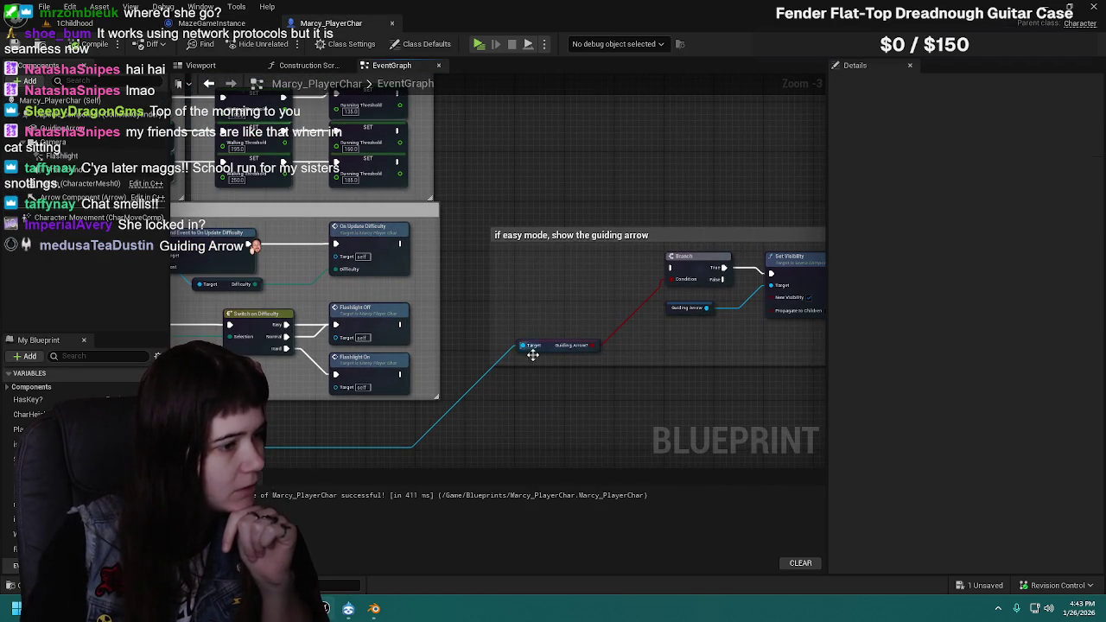
{"action": "mouse_move", "coordinate": [604, 347]}
{"action": "left_mouse_down"}
{"action": "mouse_move", "coordinate": [573, 293]}
{"action": "mouse_move", "coordinate": [478, 281]}
{"action": "left_mouse_up"}
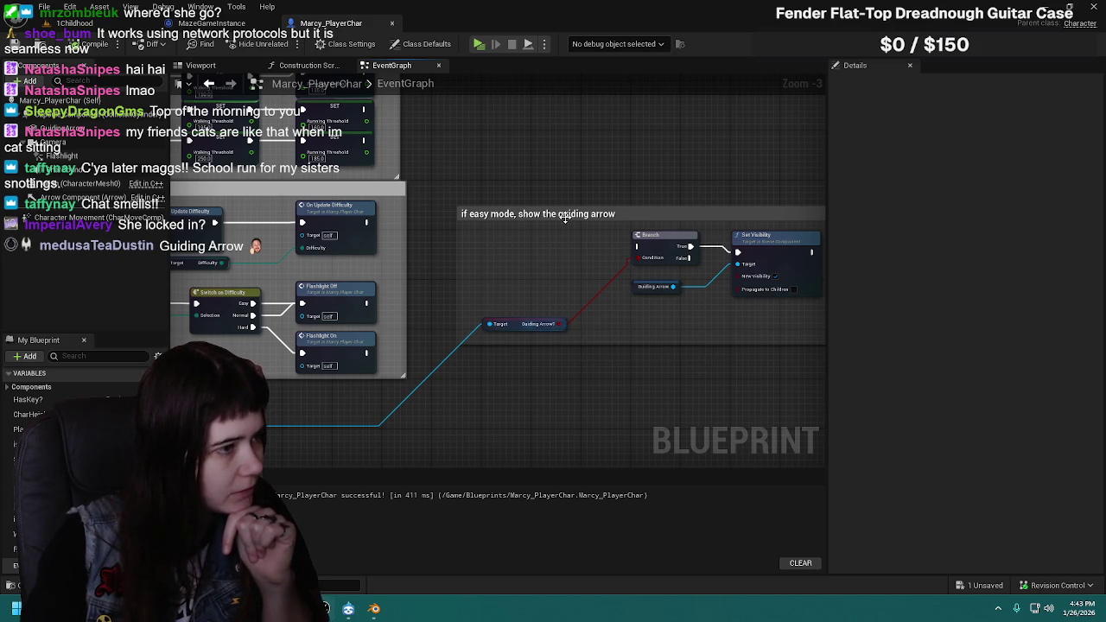
Step: Wire On Update Difficulty's execution pin into the Branch node
{"action": "left_click_drag", "start_coordinate": [699, 257], "coordinate": [615, 255]}
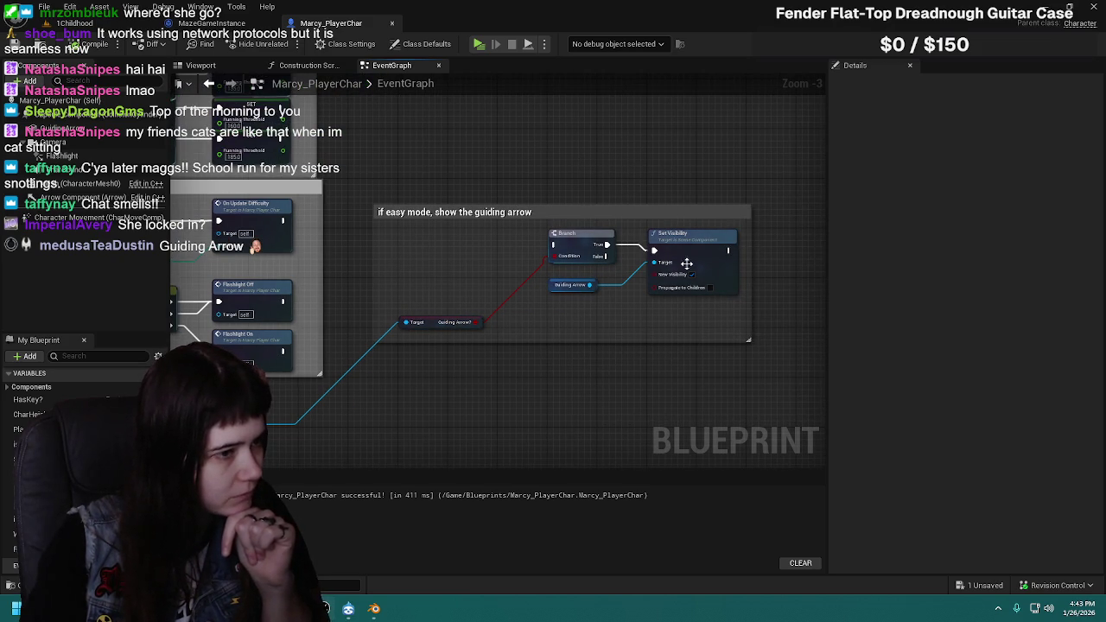
{"action": "left_click_drag", "start_coordinate": [614, 304], "coordinate": [703, 316]}
{"action": "mouse_move", "coordinate": [433, 257]}
{"action": "left_mouse_down"}
{"action": "mouse_move", "coordinate": [495, 254]}
{"action": "mouse_move", "coordinate": [442, 256]}
{"action": "left_mouse_up"}
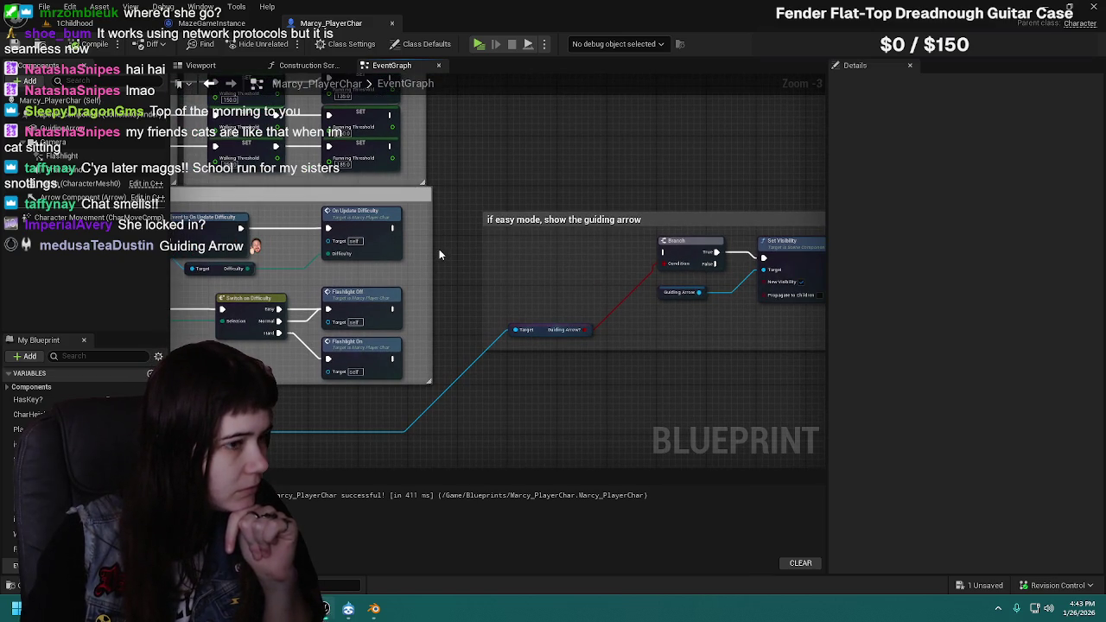
{"action": "left_click_drag", "start_coordinate": [391, 227], "coordinate": [664, 253]}
{"action": "left_click_drag", "start_coordinate": [637, 373], "coordinate": [561, 369]}
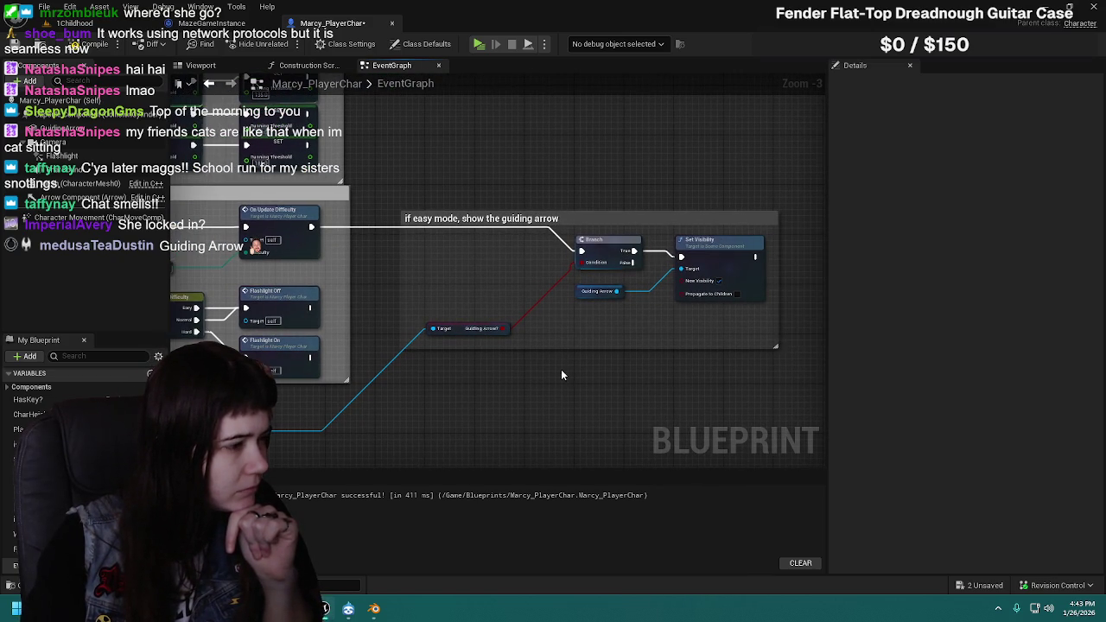
Step: Move the comment group up, place the Guiding Arrow? getter beside Branch, and shift the three nodes left
{"action": "left_click_drag", "start_coordinate": [388, 205], "coordinate": [824, 381]}
{"action": "left_click_drag", "start_coordinate": [449, 330], "coordinate": [385, 311]}
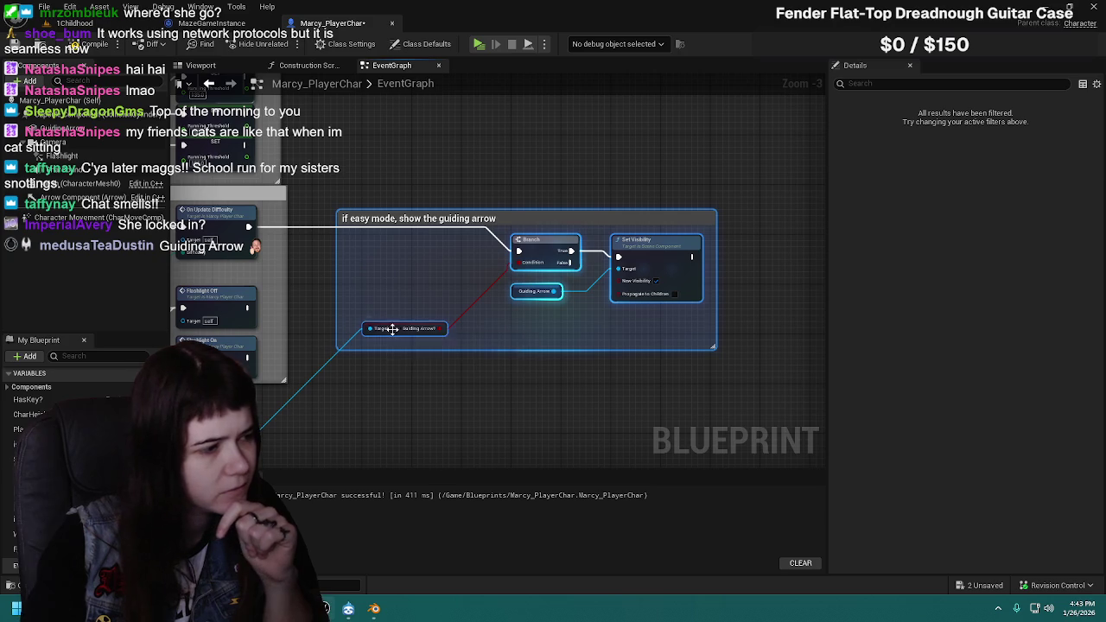
{"action": "left_click_drag", "start_coordinate": [540, 235], "coordinate": [539, 204]}
{"action": "left_click", "coordinate": [454, 321]}
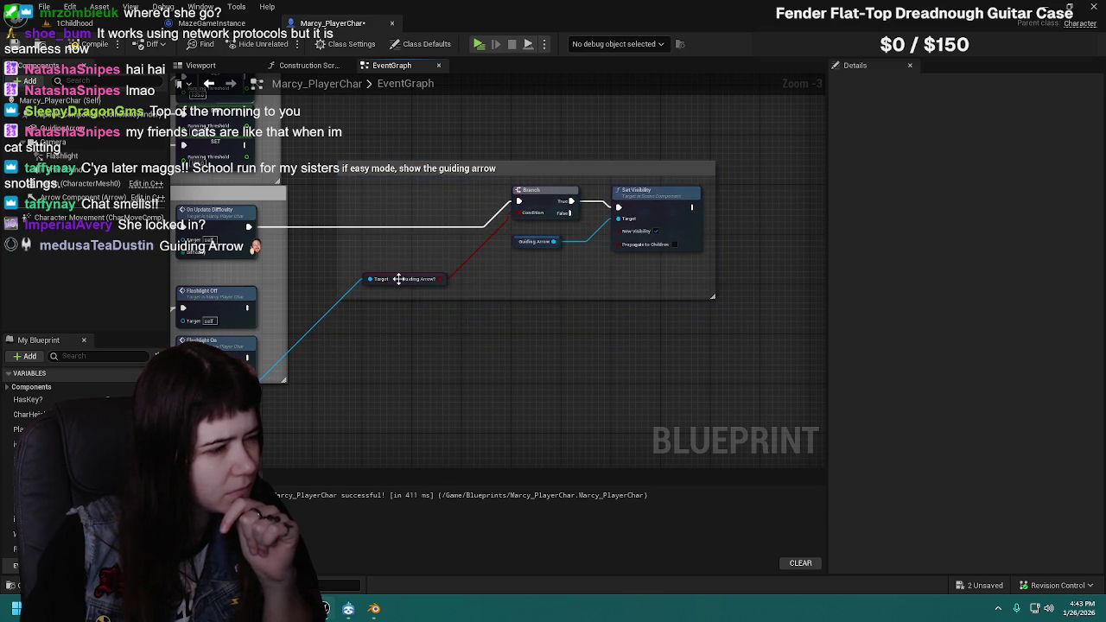
{"action": "left_click_drag", "start_coordinate": [398, 283], "coordinate": [548, 235]}
{"action": "left_click_drag", "start_coordinate": [722, 173], "coordinate": [433, 296]}
{"action": "scroll", "coordinate": [630, 323], "scroll_direction": "up", "scroll_amount": 1}
{"action": "mouse_move", "coordinate": [711, 213]}
{"action": "left_mouse_down"}
{"action": "mouse_move", "coordinate": [545, 213]}
{"action": "mouse_move", "coordinate": [591, 354]}
{"action": "mouse_move", "coordinate": [750, 212]}
{"action": "mouse_move", "coordinate": [548, 200]}
{"action": "mouse_move", "coordinate": [688, 187]}
{"action": "left_mouse_up"}
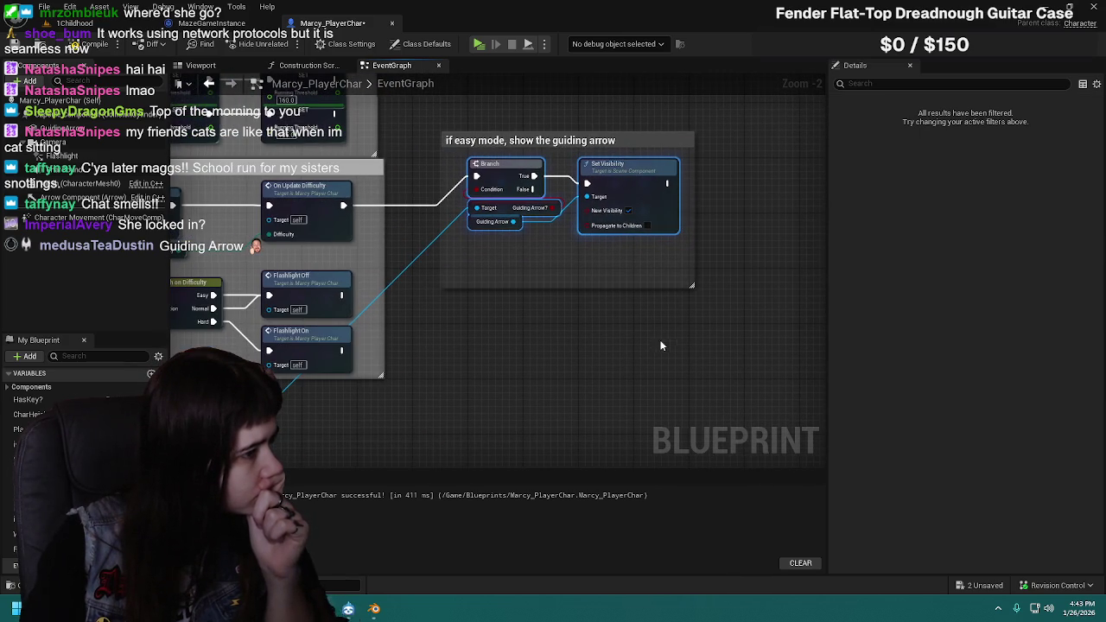
Step: Shrink the comment box's height and reposition the whole comment group
{"action": "left_click_drag", "start_coordinate": [577, 284], "coordinate": [577, 257]}
{"action": "left_click_drag", "start_coordinate": [427, 119], "coordinate": [721, 305]}
{"action": "mouse_move", "coordinate": [494, 177]}
{"action": "left_mouse_down"}
{"action": "mouse_move", "coordinate": [555, 273]}
{"action": "mouse_move", "coordinate": [562, 266]}
{"action": "mouse_move", "coordinate": [553, 283]}
{"action": "left_mouse_up"}
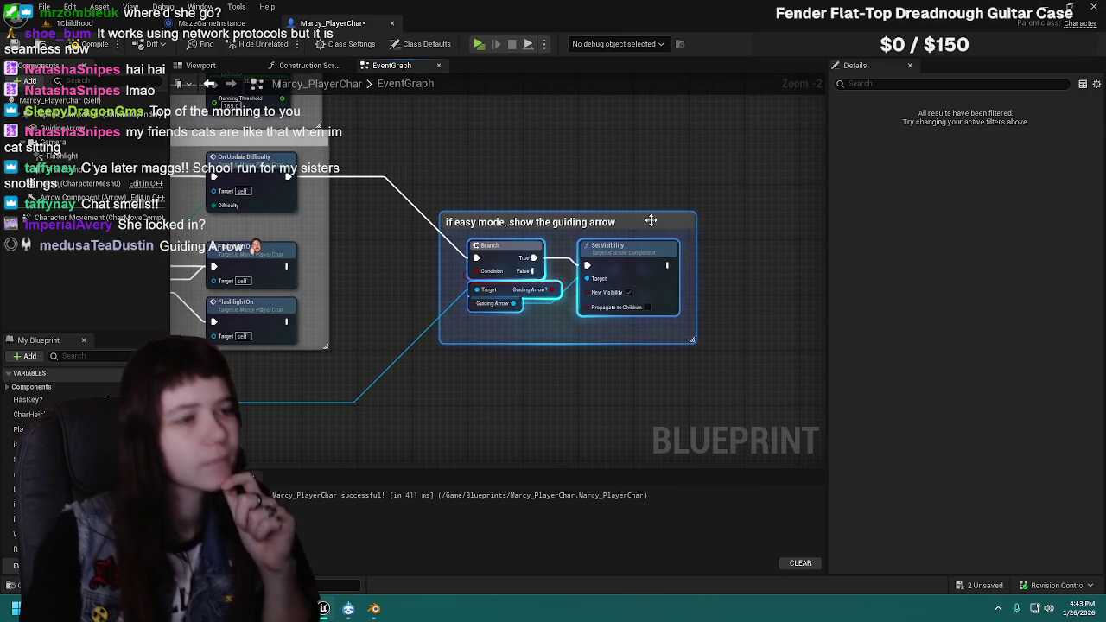
{"action": "left_click", "coordinate": [651, 219]}
{"action": "left_click", "coordinate": [947, 148]}
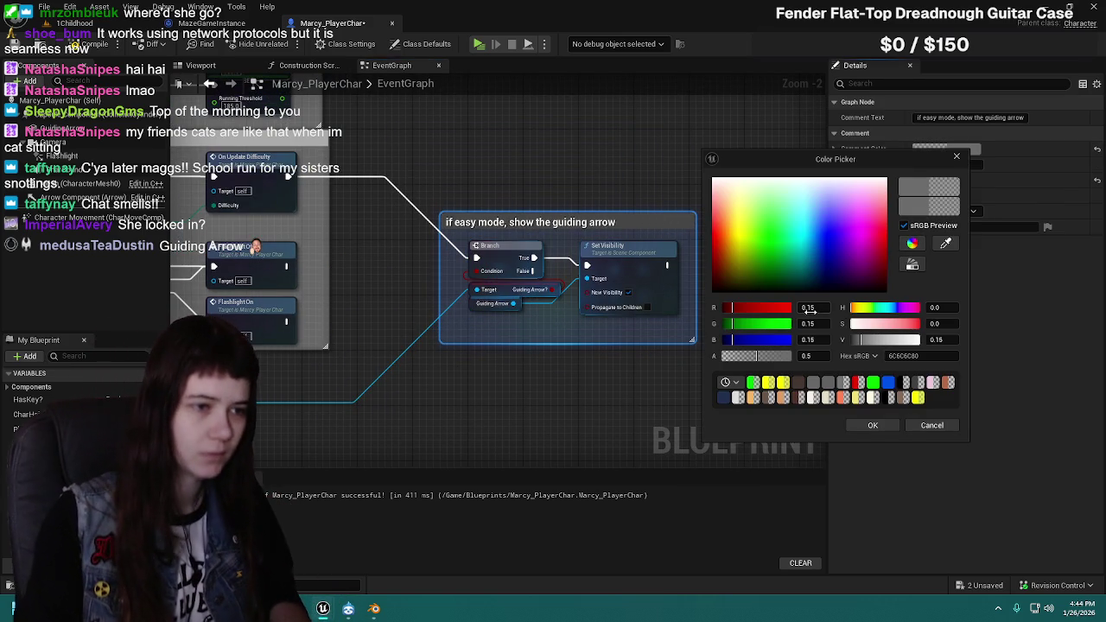
Step: Set the comment colour to R=1, G=1, B=0 (yellow) and confirm
{"action": "type", "text": "1"}
{"action": "key", "text": "Return"}
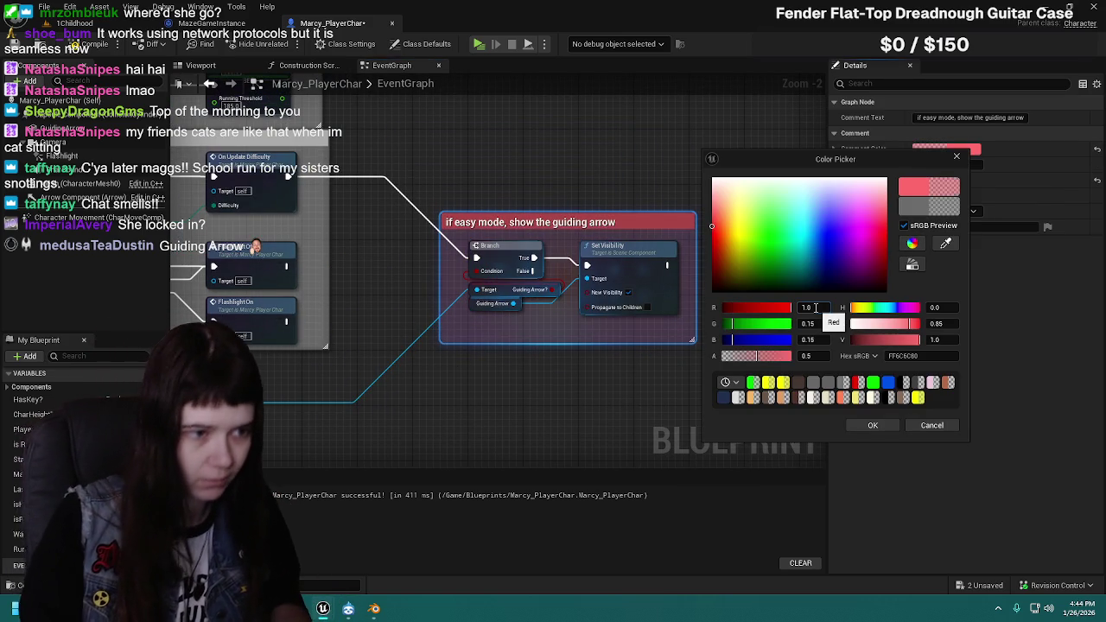
{"action": "type", "text": "1"}
{"action": "key", "text": "Tab"}
{"action": "type", "text": "0"}
{"action": "key", "text": "Return"}
{"action": "left_click", "coordinate": [871, 426]}
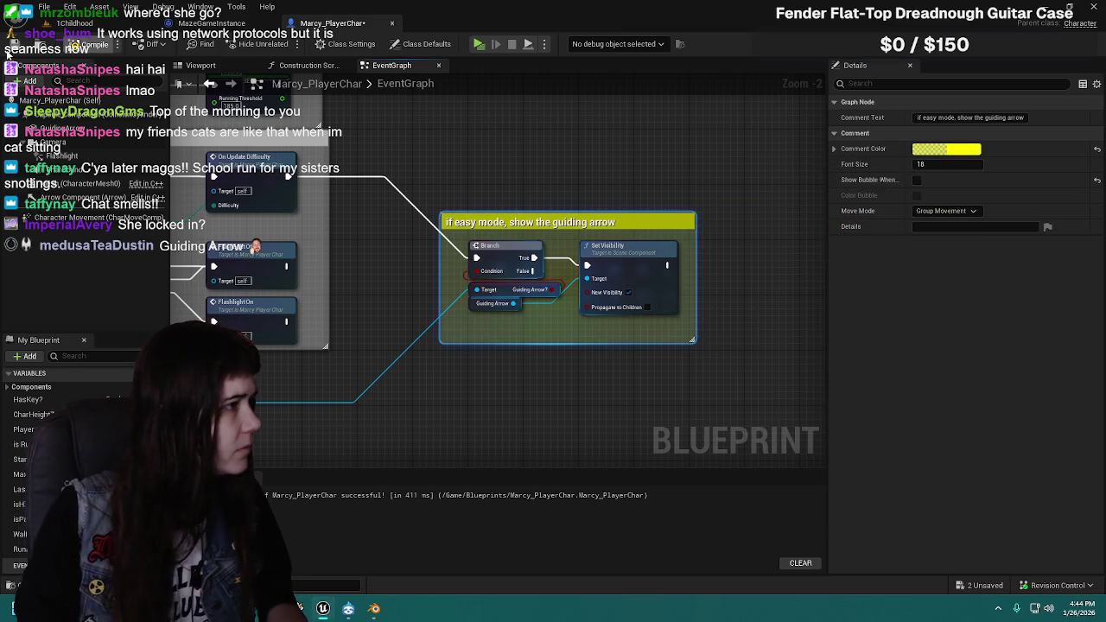
Step: Check the level viewport and MazeGameInstance's difficulty switch, then return to Marcy_PlayerChar
{"action": "left_click", "coordinate": [176, 29]}
{"action": "left_click", "coordinate": [82, 23]}
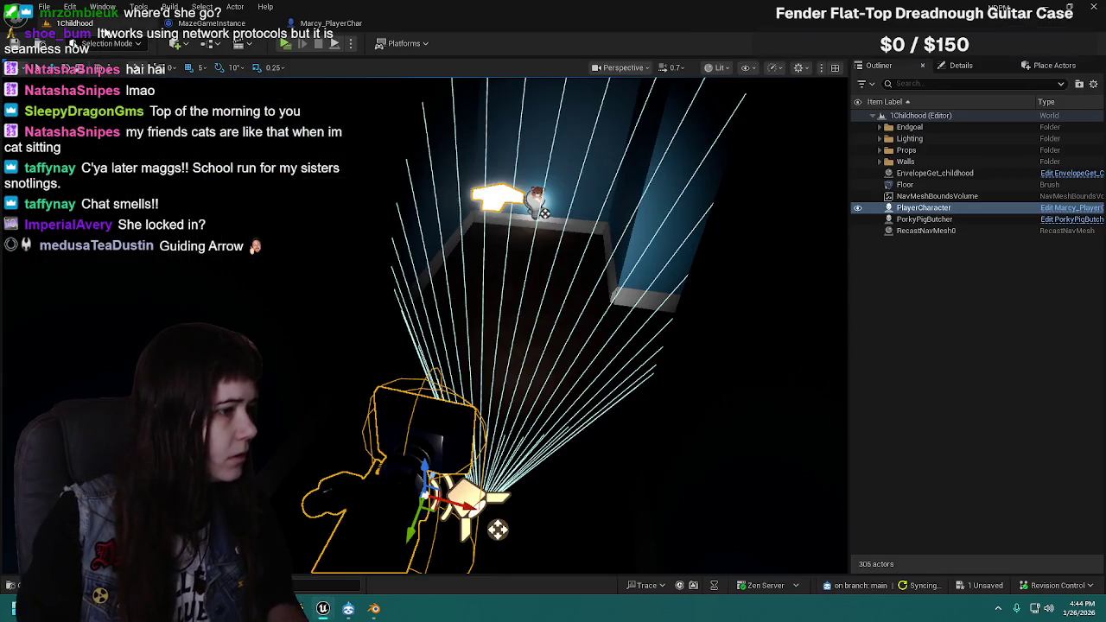
{"action": "left_click_drag", "start_coordinate": [463, 165], "coordinate": [614, 232]}
{"action": "left_click", "coordinate": [940, 296]}
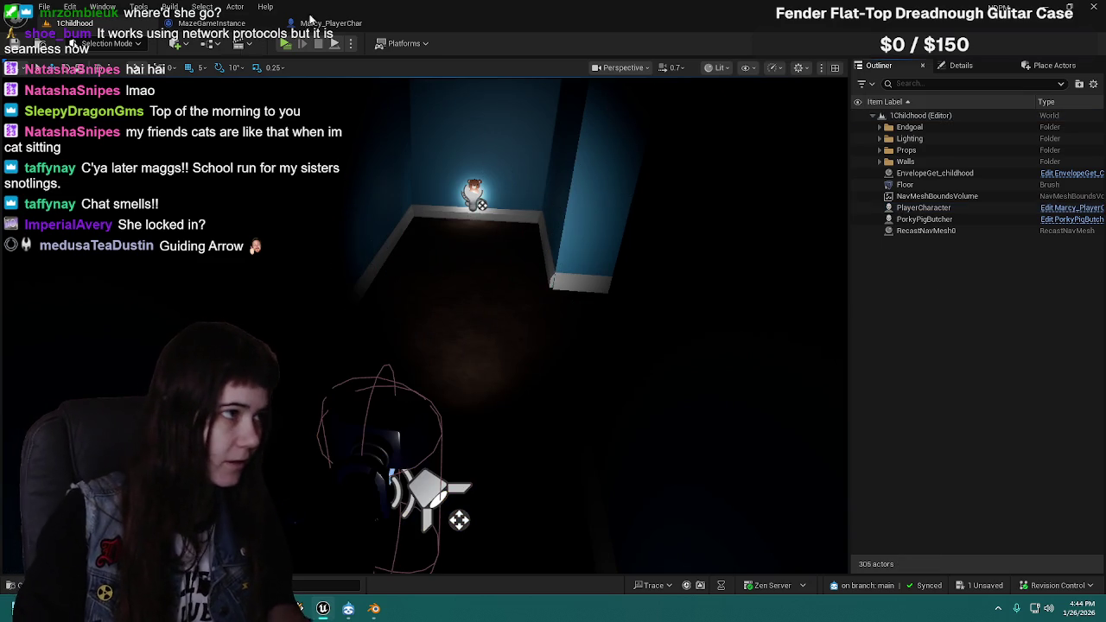
{"action": "left_click", "coordinate": [308, 21]}
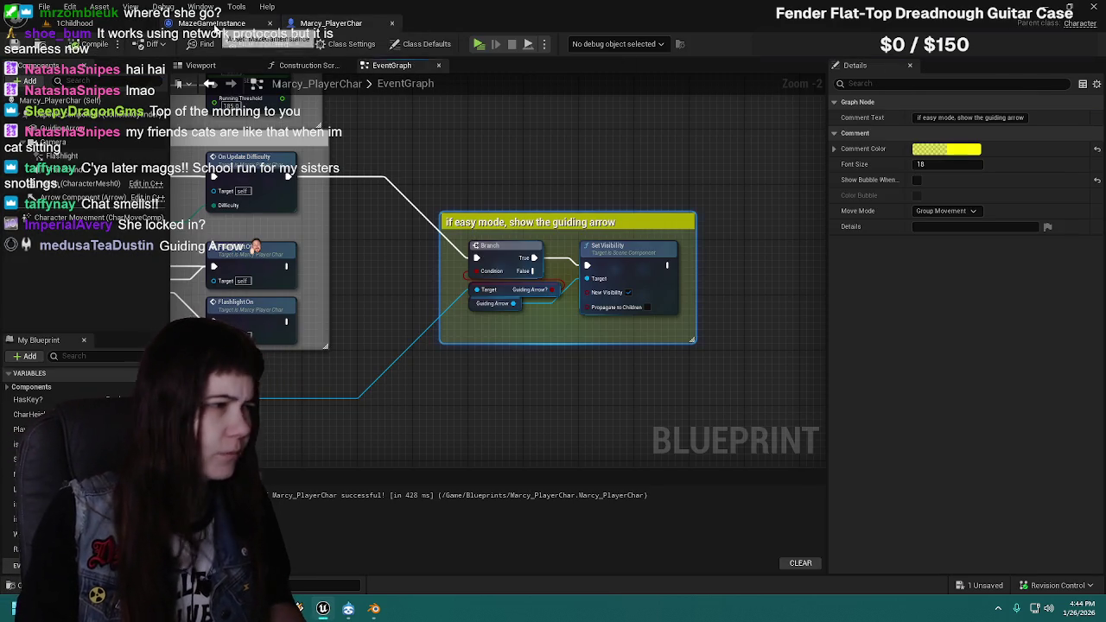
{"action": "left_click", "coordinate": [214, 24]}
{"action": "mouse_move", "coordinate": [181, 224]}
{"action": "left_mouse_down"}
{"action": "mouse_move", "coordinate": [331, 297]}
{"action": "mouse_move", "coordinate": [472, 323]}
{"action": "mouse_move", "coordinate": [677, 297]}
{"action": "mouse_move", "coordinate": [473, 246]}
{"action": "mouse_move", "coordinate": [423, 172]}
{"action": "left_mouse_up"}
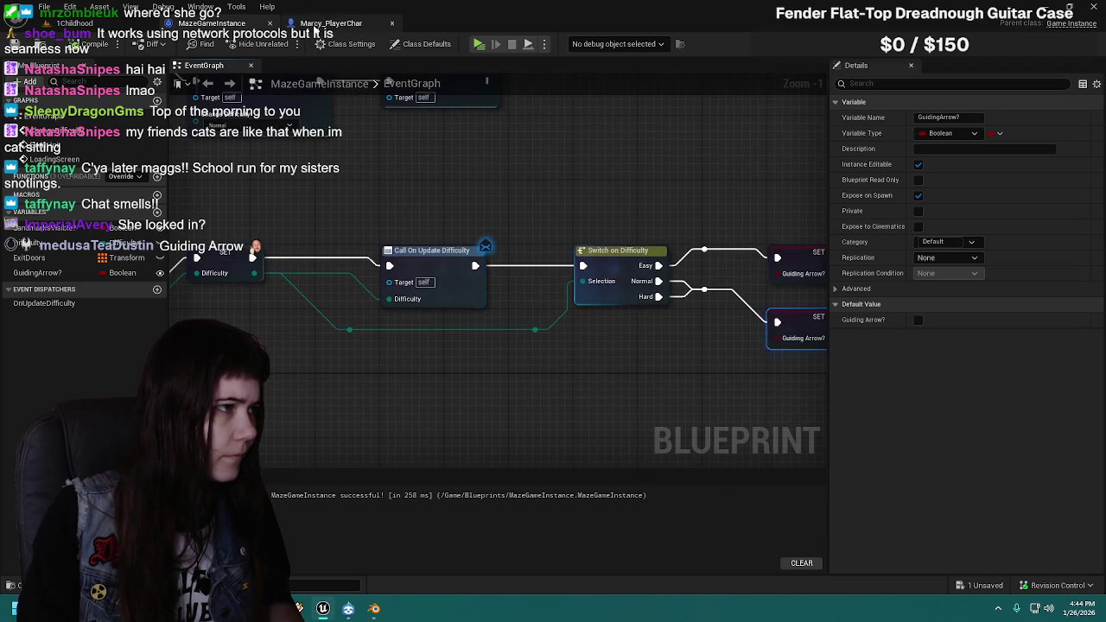
{"action": "left_click", "coordinate": [320, 26]}
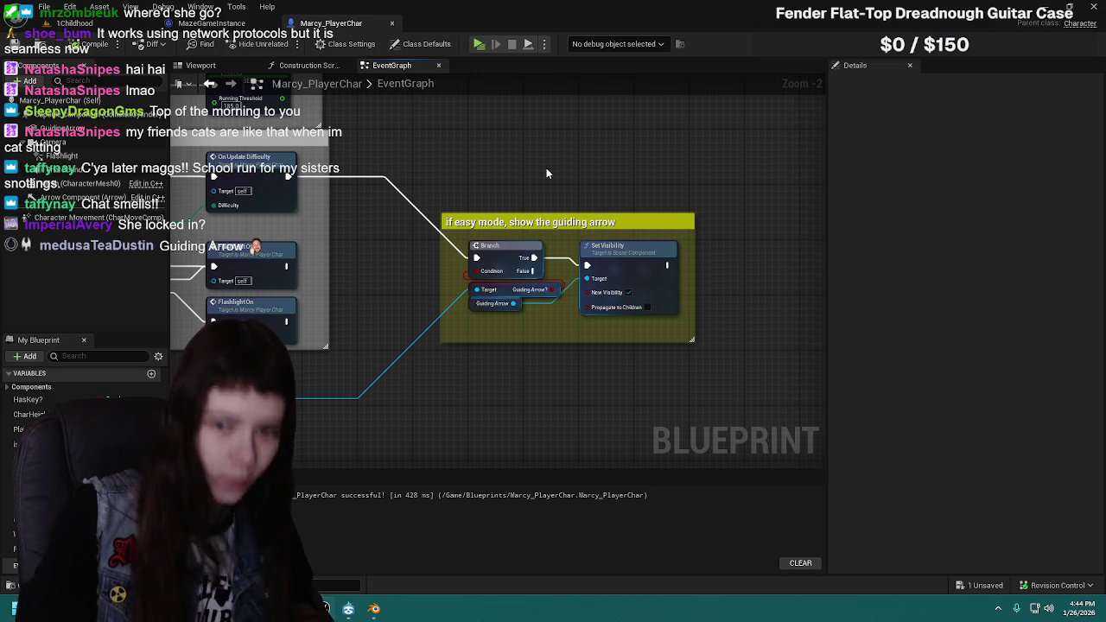
Step: Open the 1Childhood level from Content > Levels, saving lightwhite_mat, and start a play preview
{"action": "left_click", "coordinate": [76, 23]}
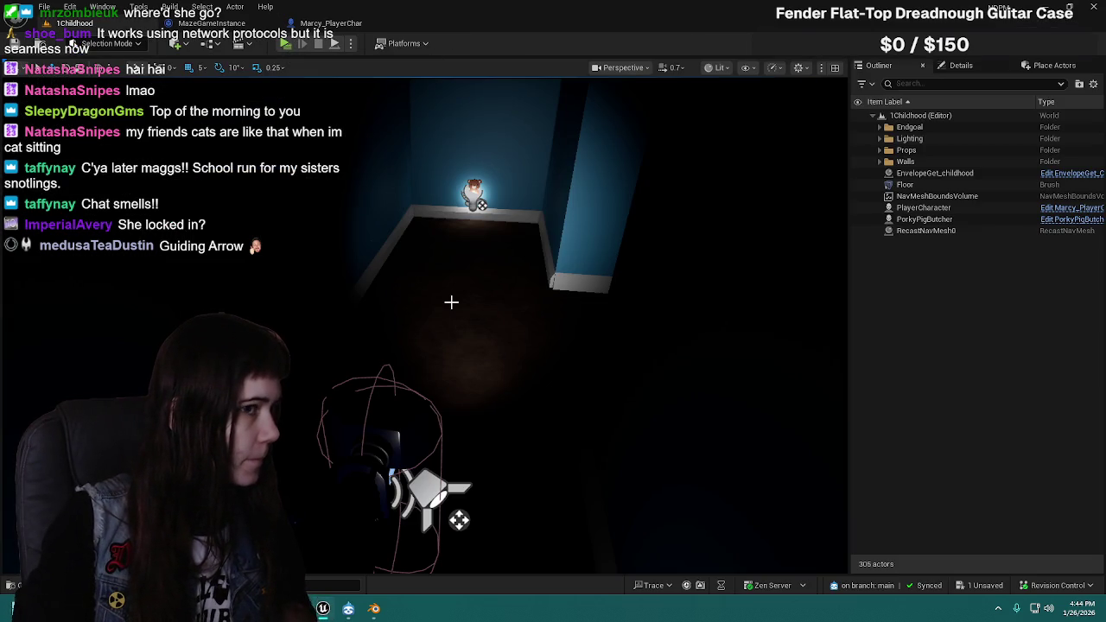
{"action": "key", "text": "ctrl+space"}
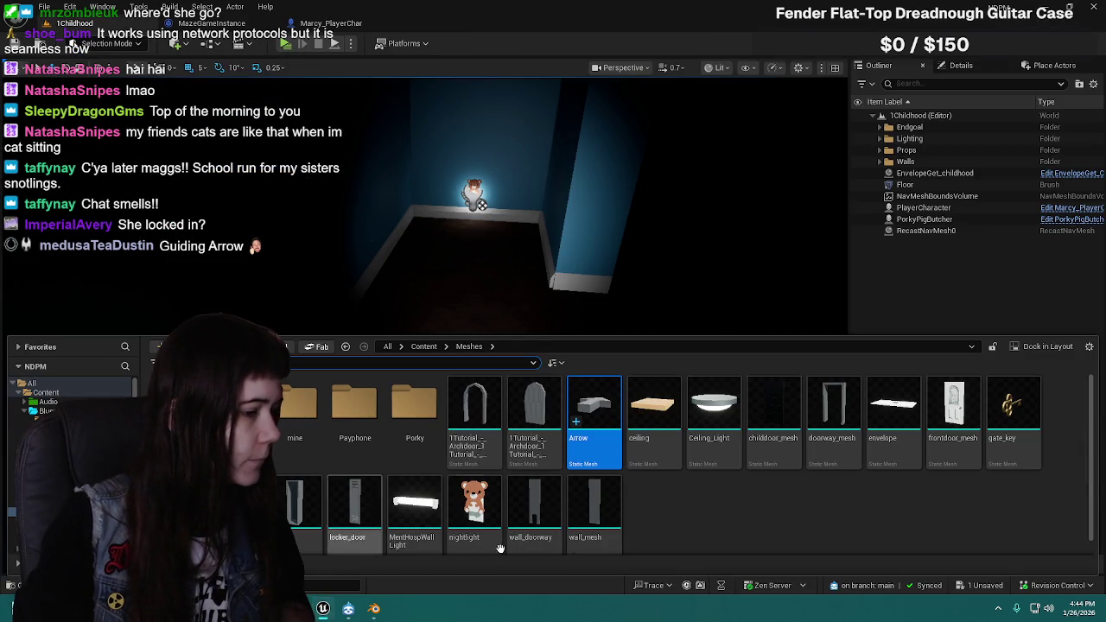
{"action": "left_click", "coordinate": [424, 348]}
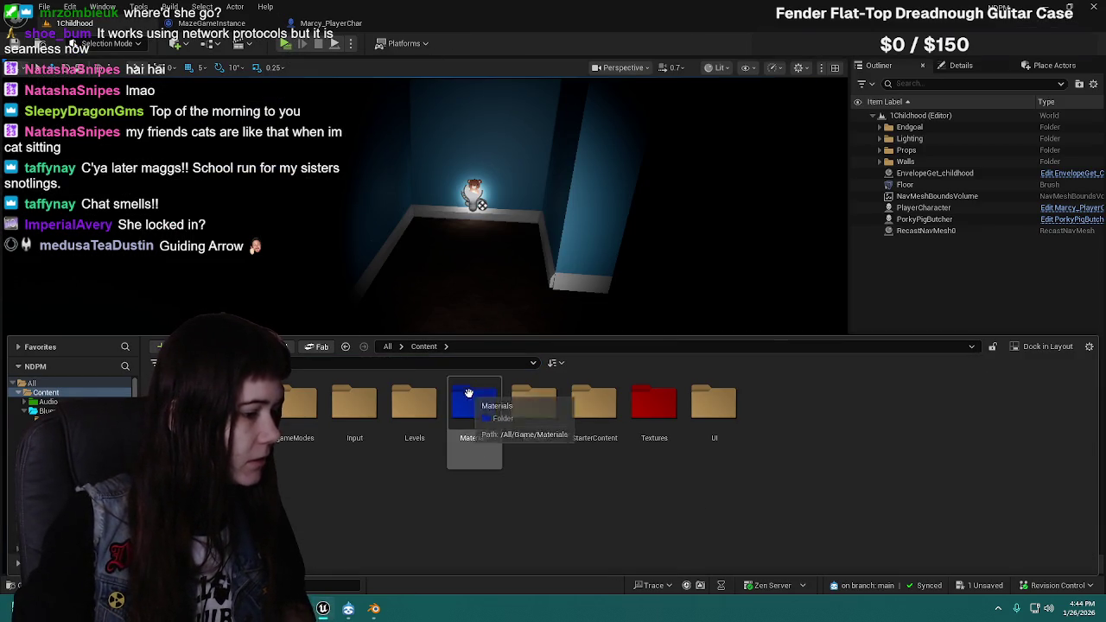
{"action": "double_click", "coordinate": [425, 426]}
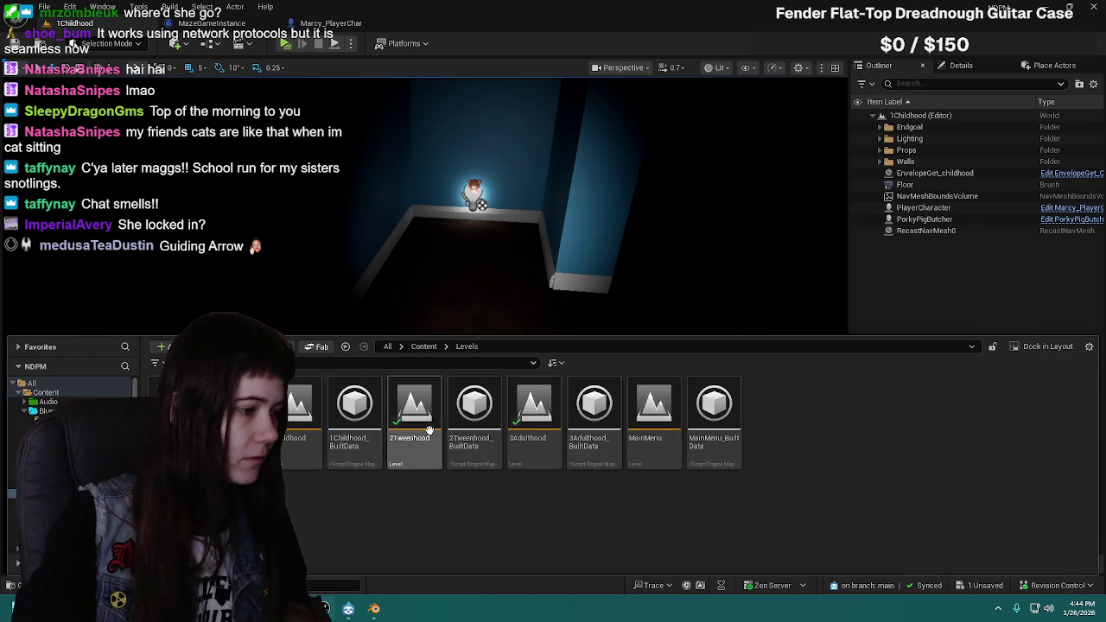
{"action": "double_click", "coordinate": [292, 432]}
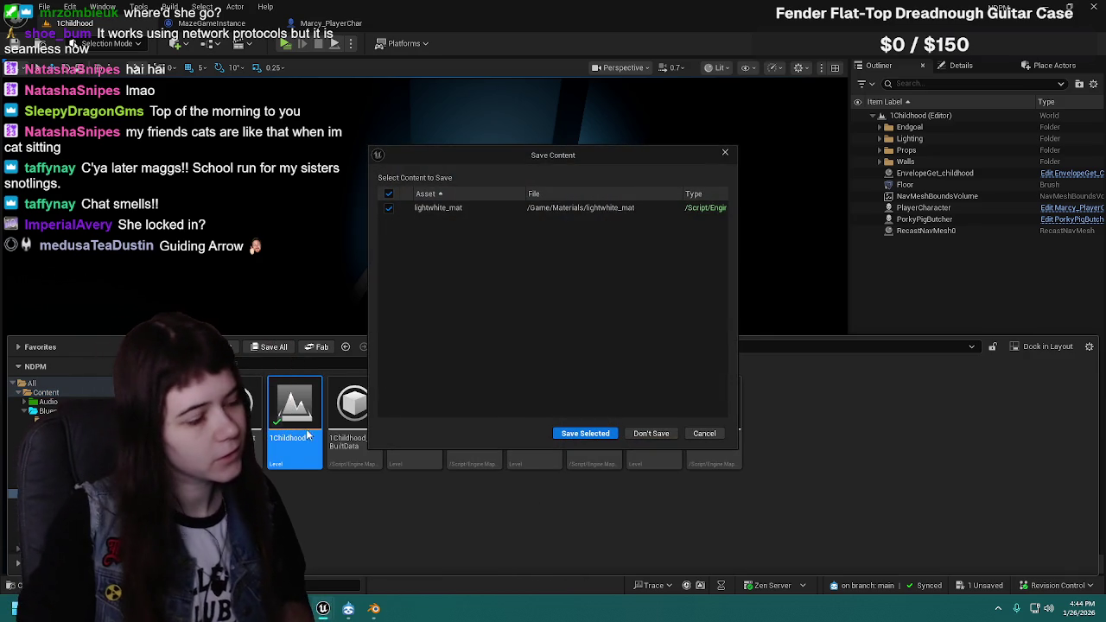
{"action": "left_click", "coordinate": [570, 434]}
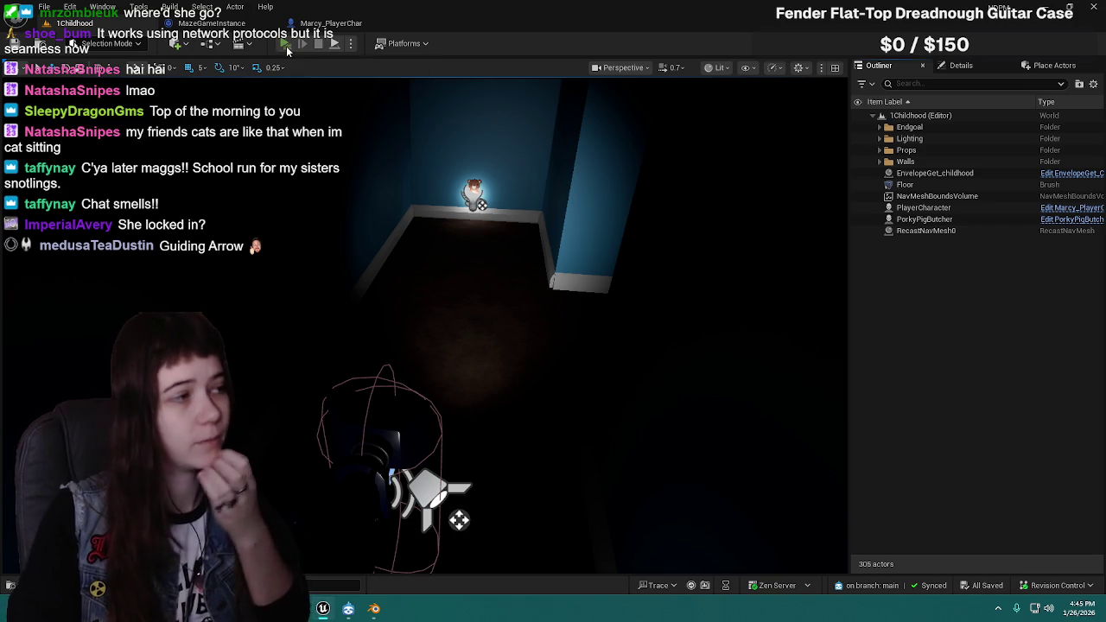
{"action": "key", "text": "alt+p"}
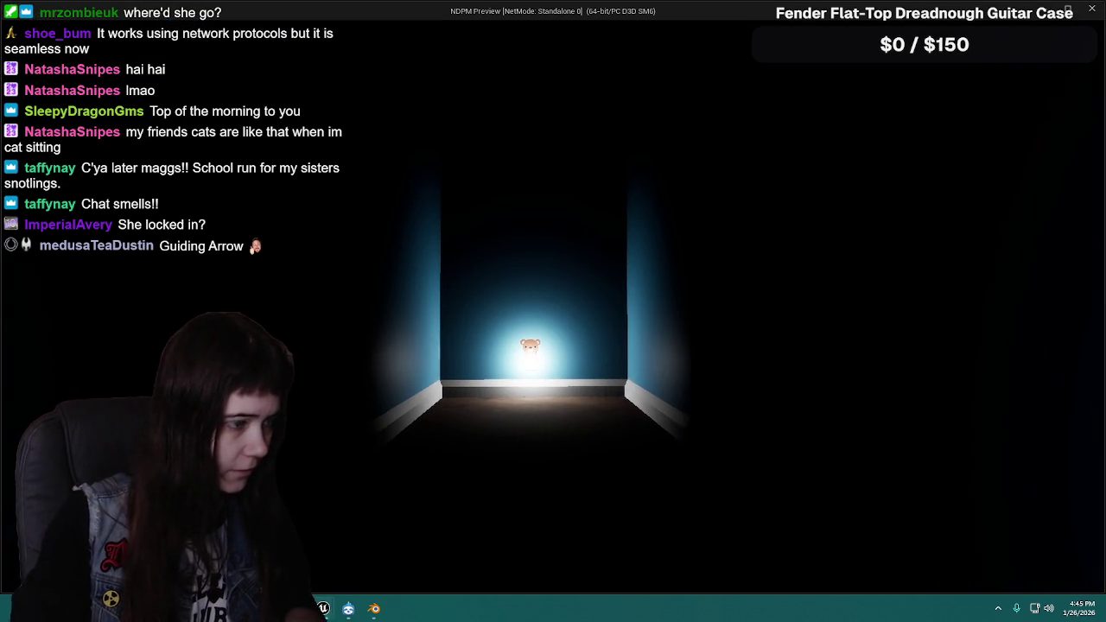
Step: Pause the game, change Options difficulty from Normal to Easy, resume, then stop playing
{"action": "key", "text": "Escape"}
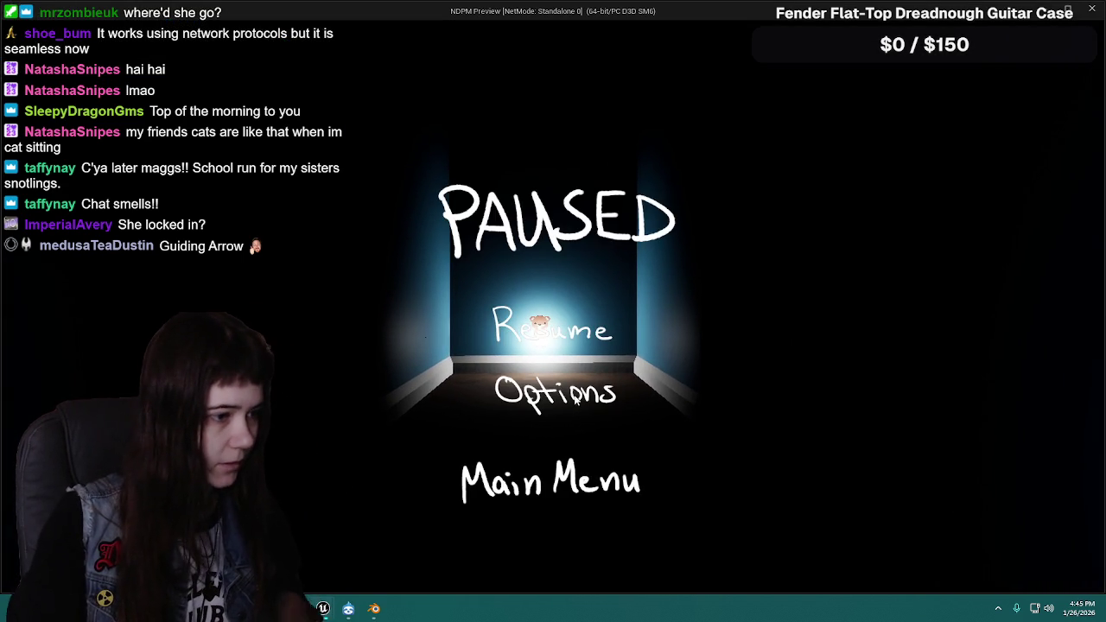
{"action": "left_click", "coordinate": [575, 398]}
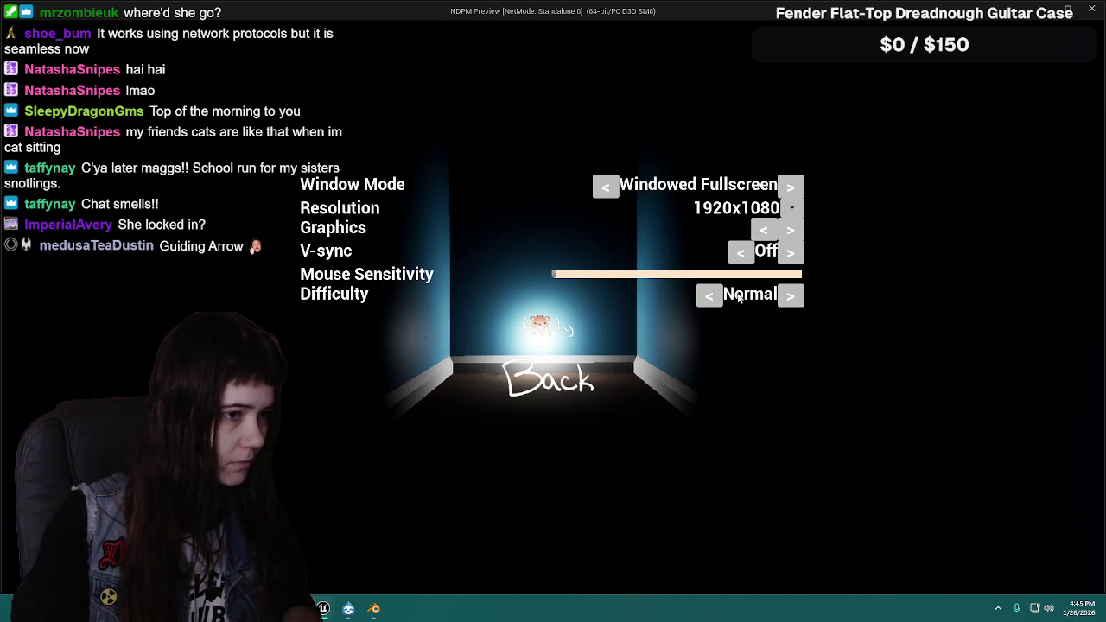
{"action": "left_click", "coordinate": [714, 296]}
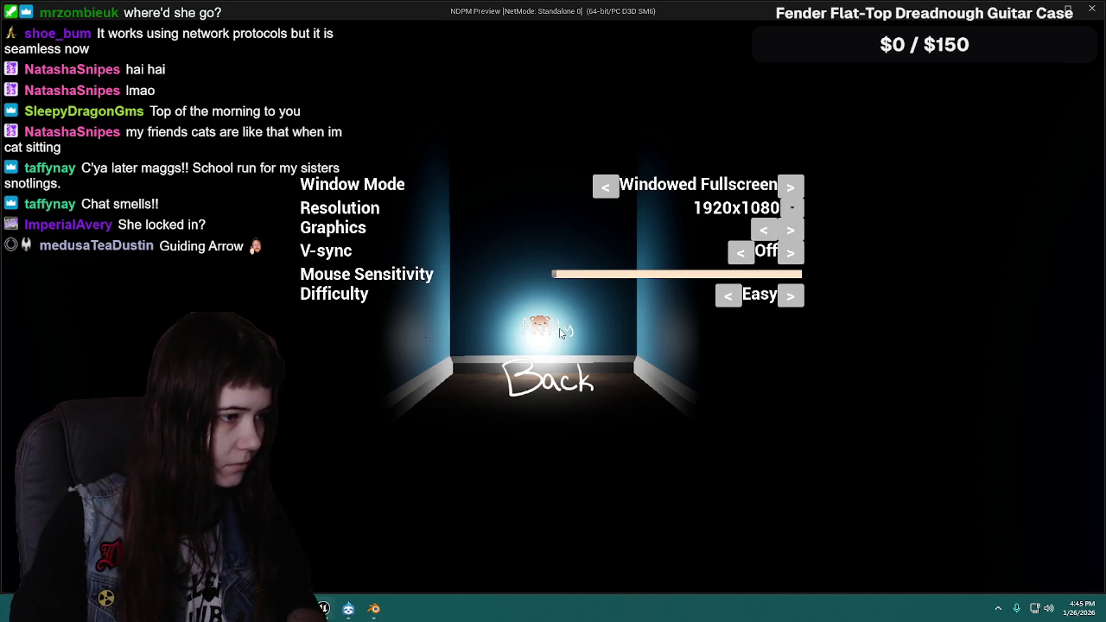
{"action": "left_click", "coordinate": [571, 406]}
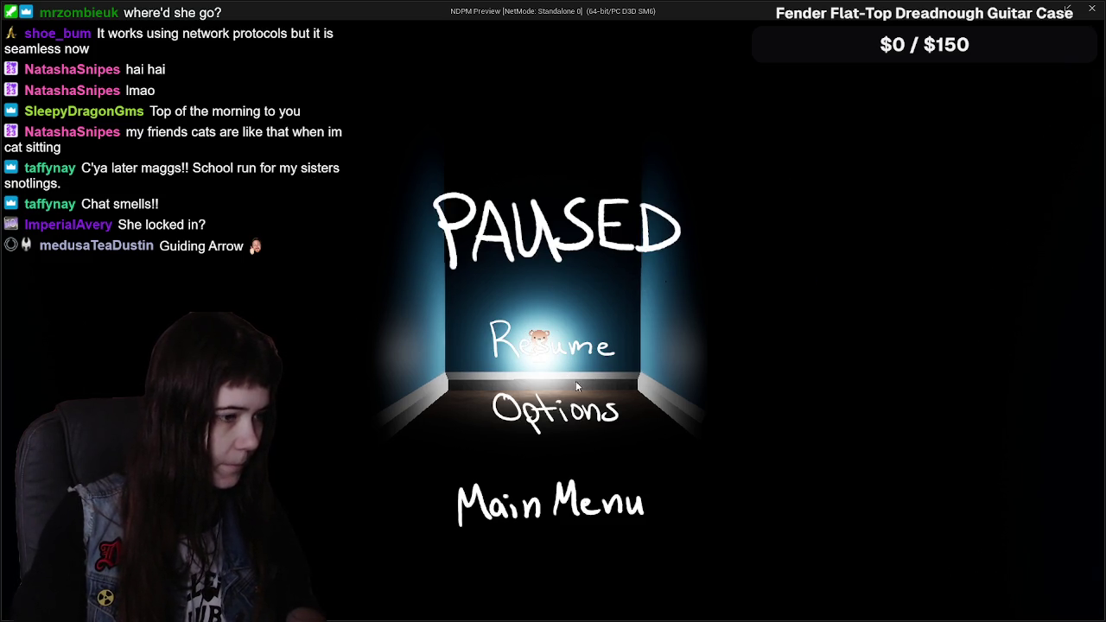
{"action": "left_click", "coordinate": [592, 354]}
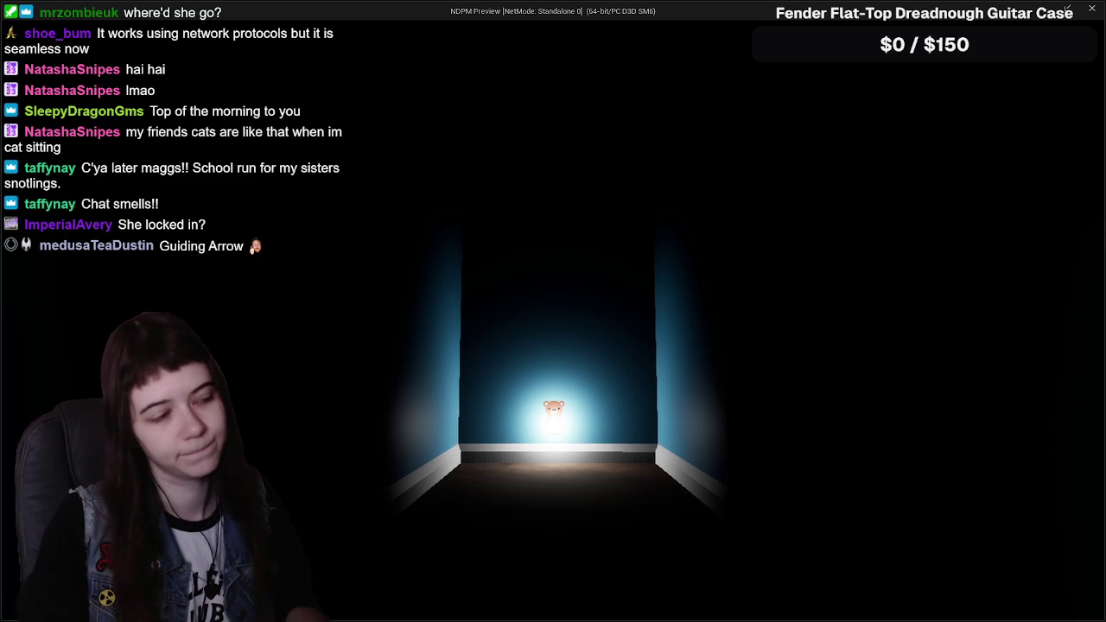
{"action": "key", "text": "Escape"}
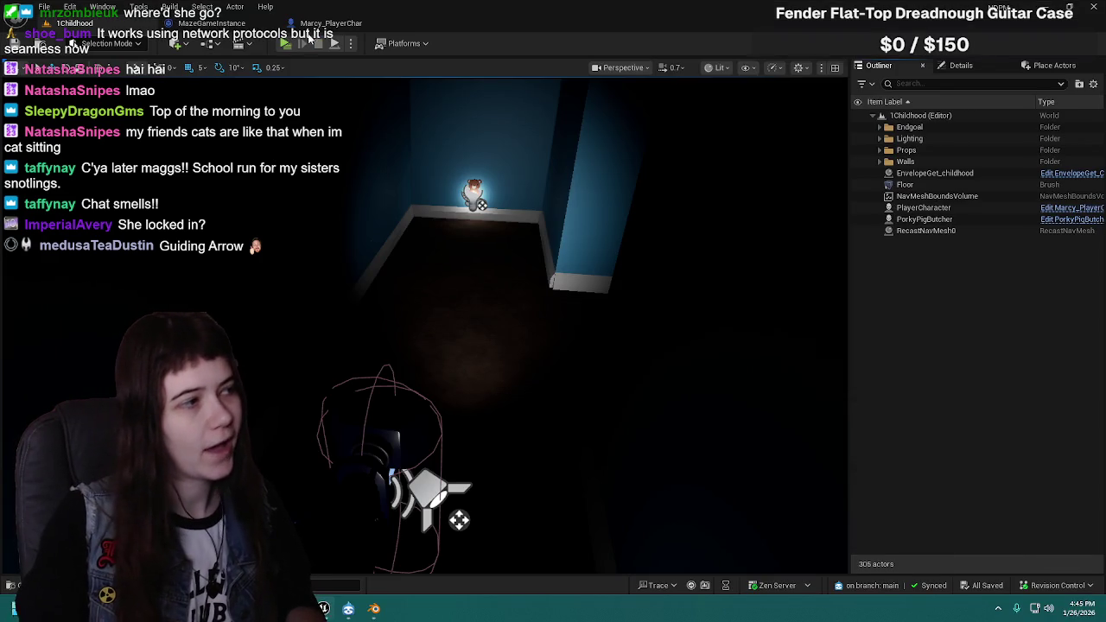
Step: Pan Marcy_PlayerChar's event graph to center the easy-mode guiding arrow comment
{"action": "left_click", "coordinate": [331, 23]}
{"action": "mouse_move", "coordinate": [339, 271]}
{"action": "left_mouse_down"}
{"action": "mouse_move", "coordinate": [572, 303]}
{"action": "mouse_move", "coordinate": [427, 268]}
{"action": "left_mouse_up"}
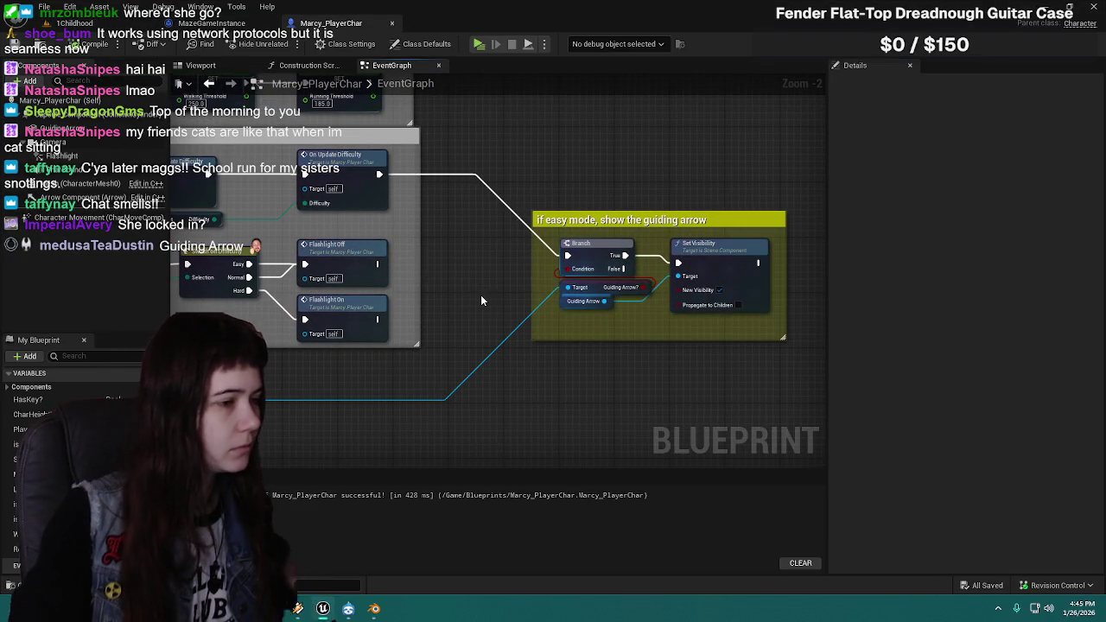
{"action": "mouse_move", "coordinate": [451, 278]}
{"action": "left_mouse_down"}
{"action": "mouse_move", "coordinate": [637, 285]}
{"action": "mouse_move", "coordinate": [484, 286]}
{"action": "mouse_move", "coordinate": [553, 286]}
{"action": "mouse_move", "coordinate": [529, 284]}
{"action": "mouse_move", "coordinate": [506, 247]}
{"action": "mouse_move", "coordinate": [562, 329]}
{"action": "mouse_move", "coordinate": [631, 388]}
{"action": "mouse_move", "coordinate": [303, 154]}
{"action": "mouse_move", "coordinate": [576, 405]}
{"action": "left_mouse_up"}
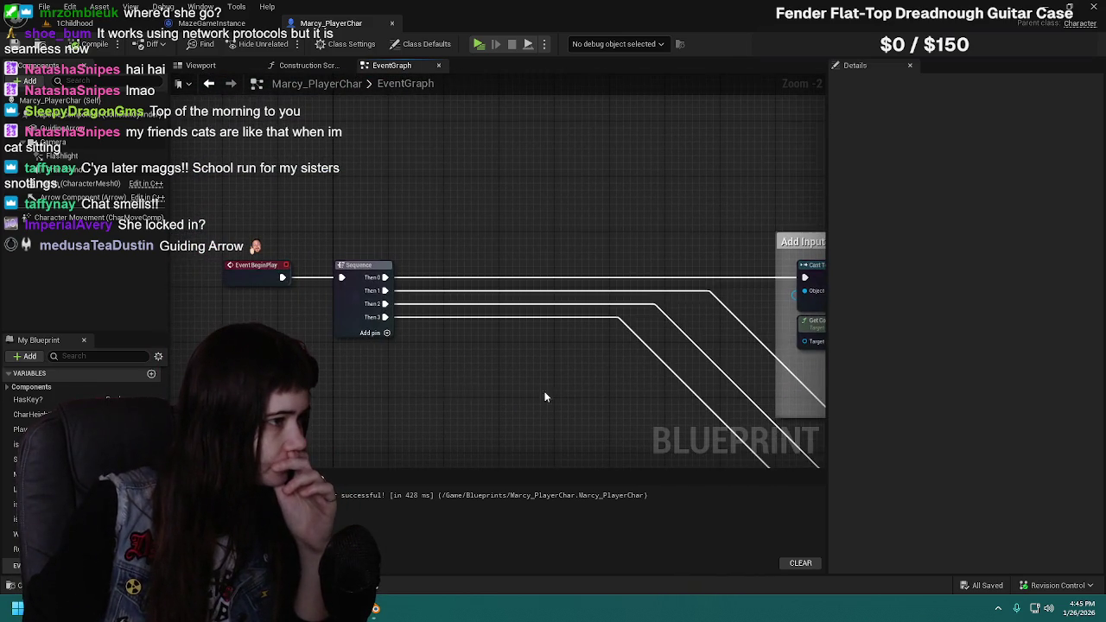
{"action": "left_click_drag", "start_coordinate": [454, 379], "coordinate": [387, 231]}
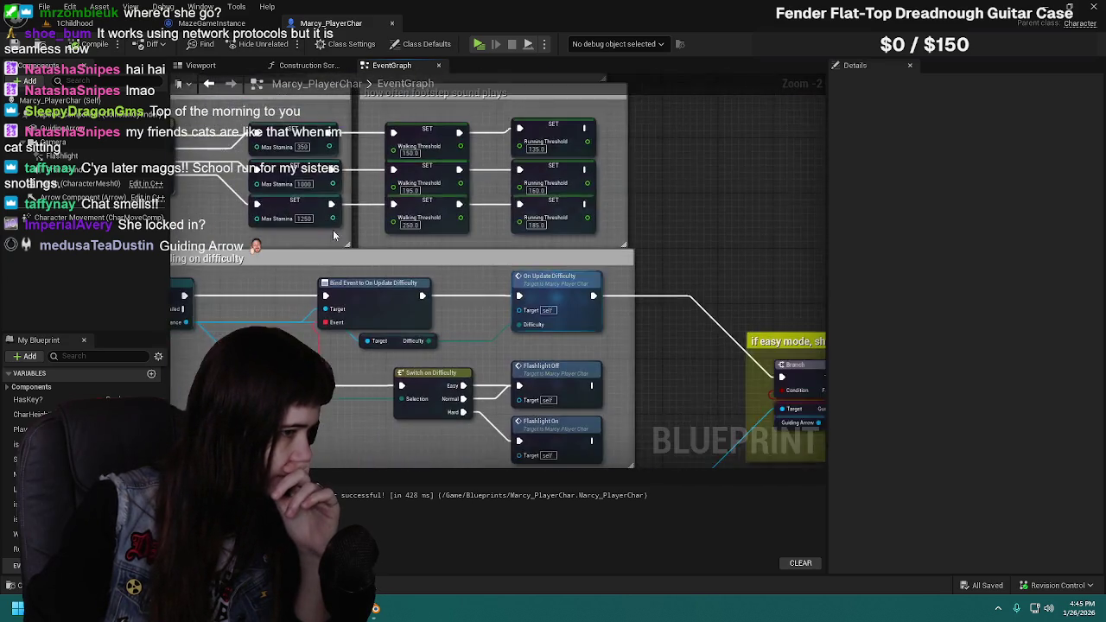
{"action": "left_click_drag", "start_coordinate": [677, 350], "coordinate": [405, 250]}
{"action": "left_click_drag", "start_coordinate": [529, 278], "coordinate": [484, 277]}
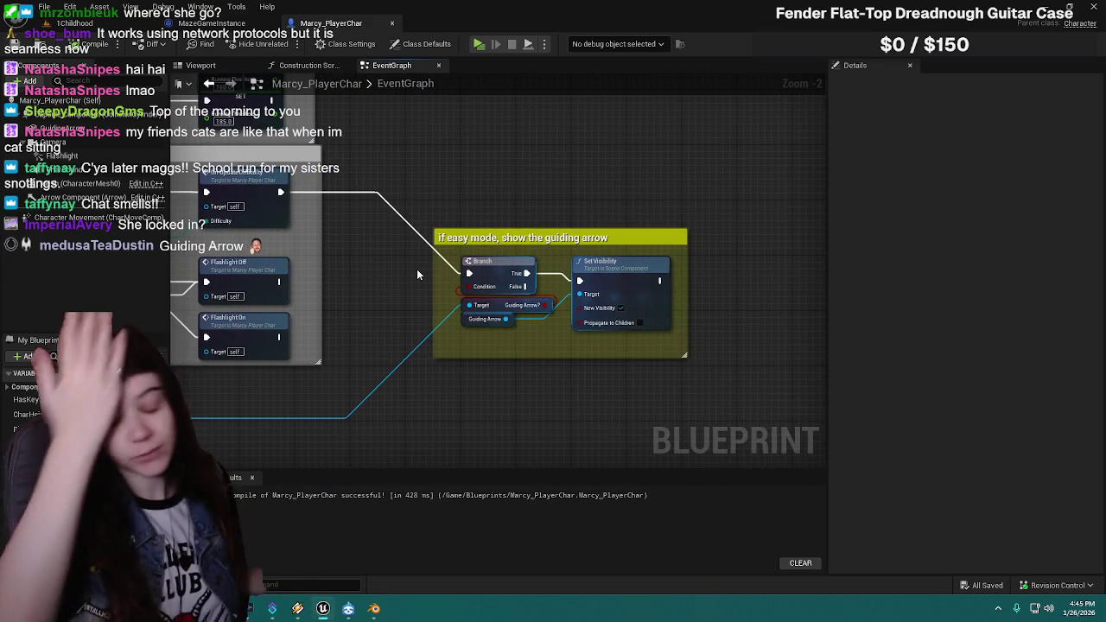
{"action": "scroll", "coordinate": [361, 242], "scroll_direction": "down", "scroll_amount": 2}
{"action": "left_click_drag", "start_coordinate": [758, 257], "coordinate": [533, 360]}
{"action": "scroll", "coordinate": [539, 268], "scroll_direction": "up", "scroll_amount": 2}
{"action": "left_click_drag", "start_coordinate": [538, 268], "coordinate": [525, 278]}
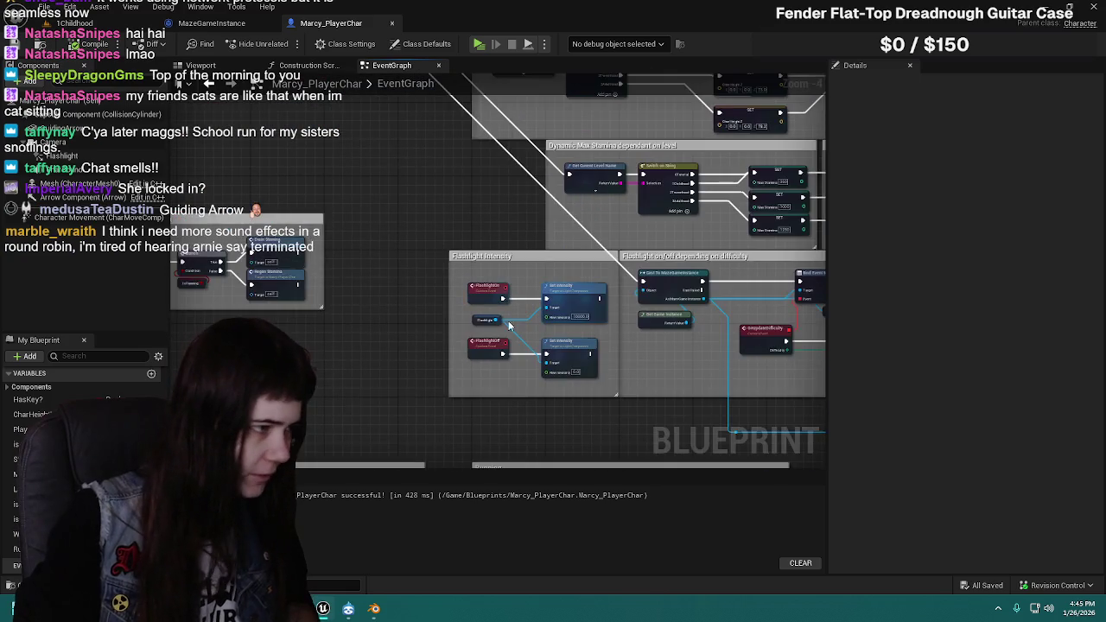
{"action": "scroll", "coordinate": [525, 278], "scroll_direction": "down", "scroll_amount": 2}
{"action": "scroll", "coordinate": [732, 281], "scroll_direction": "up", "scroll_amount": 1}
{"action": "mouse_move", "coordinate": [541, 318]}
{"action": "left_mouse_down"}
{"action": "mouse_move", "coordinate": [536, 255]}
{"action": "mouse_move", "coordinate": [507, 239]}
{"action": "mouse_move", "coordinate": [548, 240]}
{"action": "left_mouse_up"}
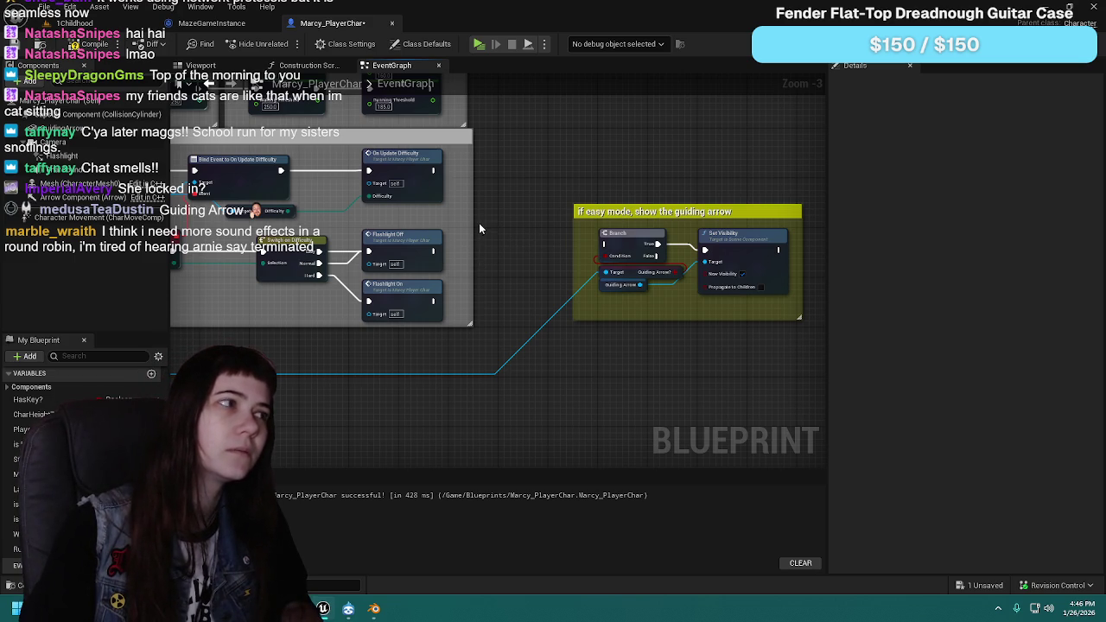
{"action": "left_click_drag", "start_coordinate": [482, 225], "coordinate": [484, 238]}
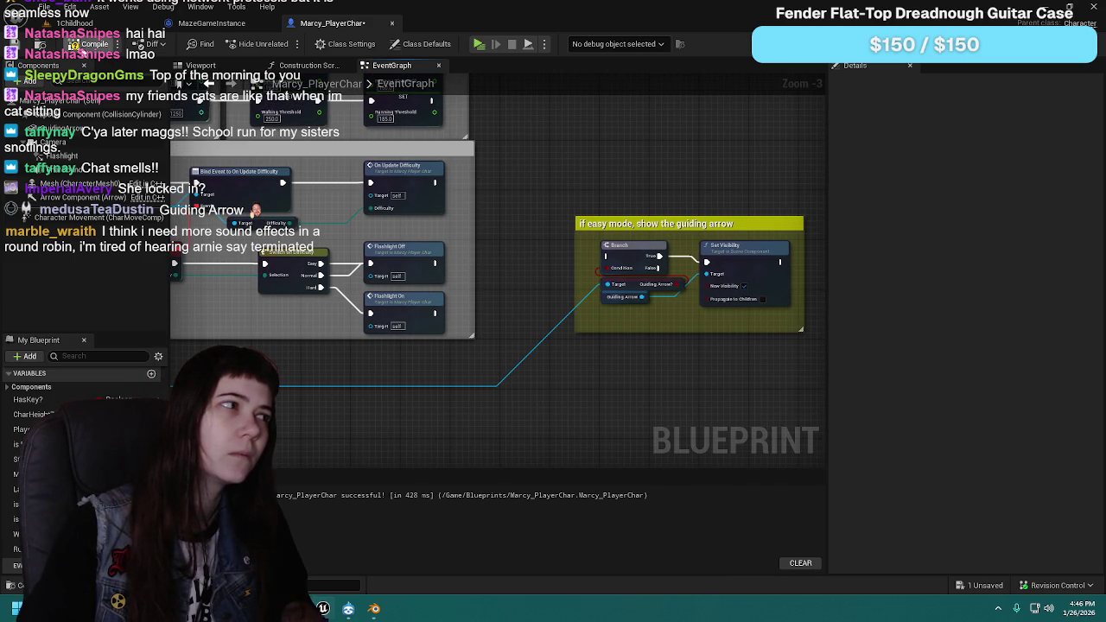
Step: Save the character blueprint and show the top-level Content folder
{"action": "key", "text": "ctrl+s"}
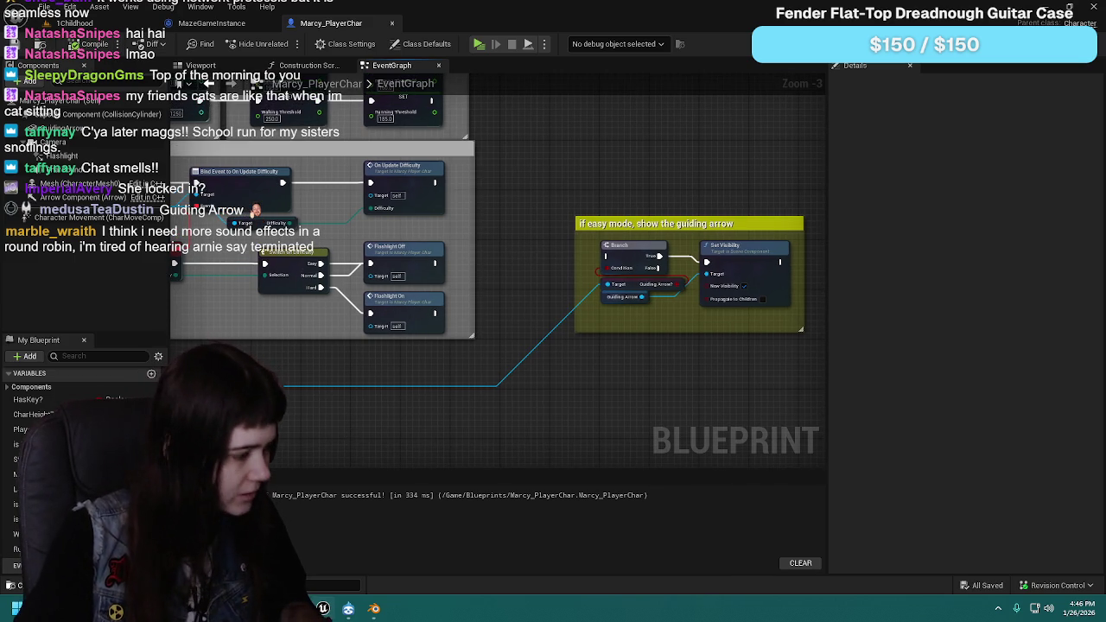
{"action": "key", "text": "ctrl+space"}
{"action": "left_click", "coordinate": [424, 388]}
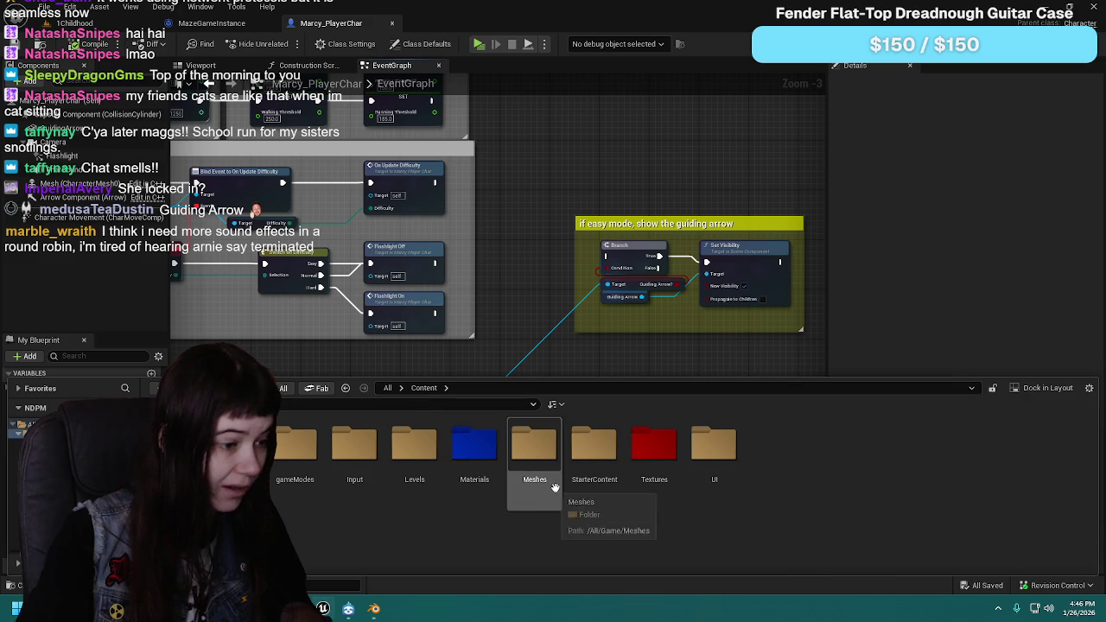
Step: Open the UI folder to list the widget blueprints, then close the web page
{"action": "double_click", "coordinate": [716, 448]}
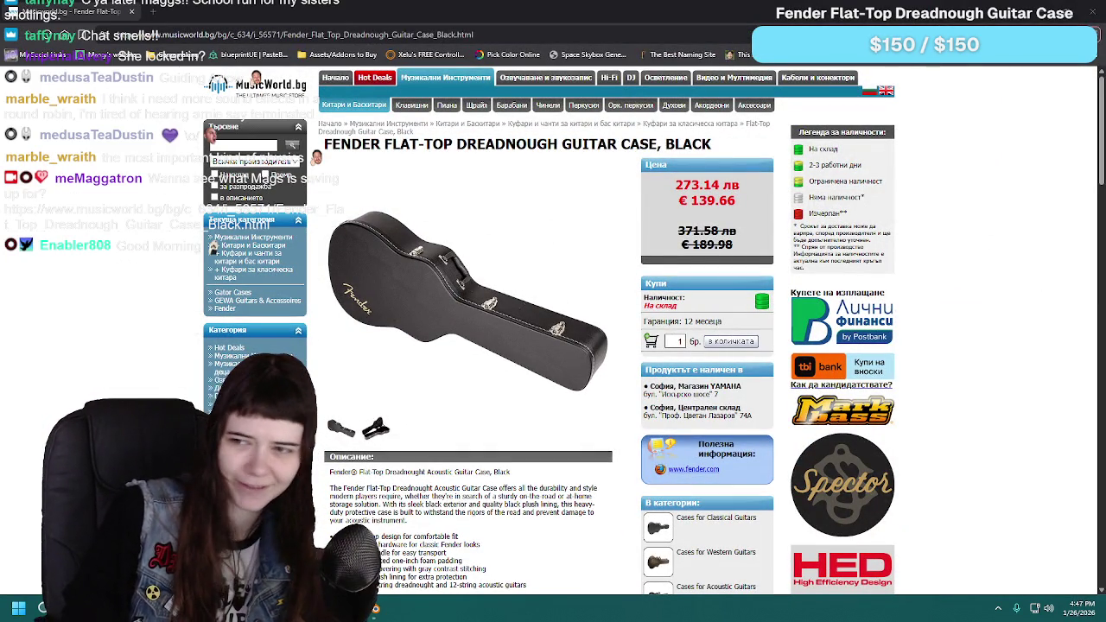
{"action": "key", "text": "ctrl+w"}
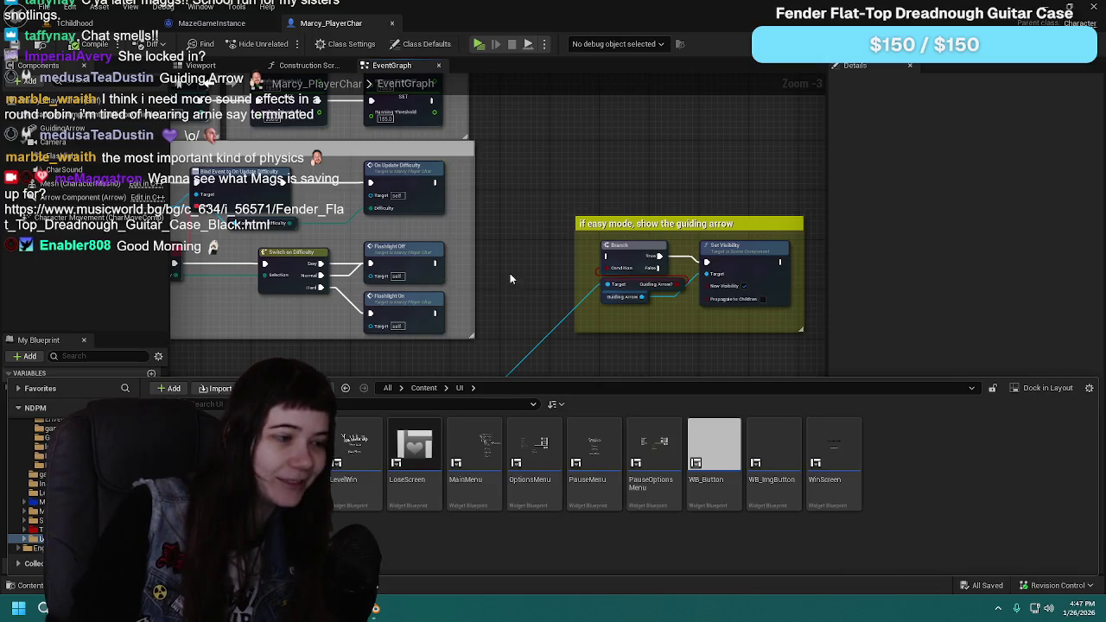
Step: Hide the content drawer and pan the character graph to see more logic
{"action": "left_click", "coordinate": [490, 267]}
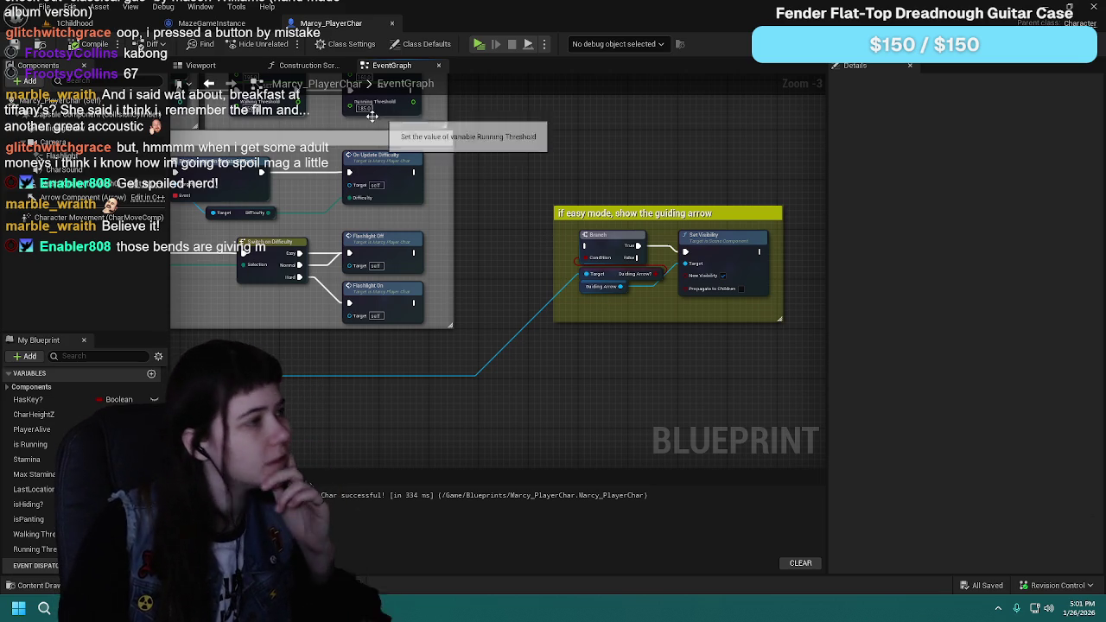
{"action": "scroll", "coordinate": [457, 337], "scroll_direction": "down", "scroll_amount": 2}
{"action": "left_click_drag", "start_coordinate": [197, 295], "coordinate": [699, 306]}
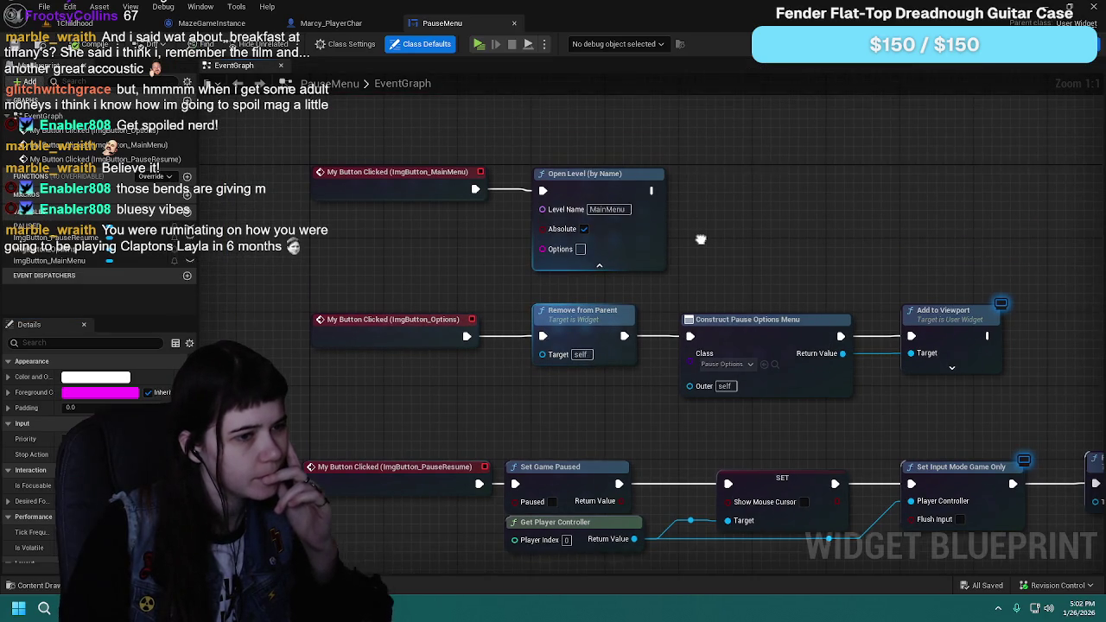
Step: Pan the PauseMenu graph to frame the main menu, options and Resume ImgButton click handlers
{"action": "mouse_move", "coordinate": [702, 253]}
{"action": "left_mouse_down"}
{"action": "mouse_move", "coordinate": [687, 217]}
{"action": "mouse_move", "coordinate": [556, 143]}
{"action": "mouse_move", "coordinate": [572, 383]}
{"action": "mouse_move", "coordinate": [429, 379]}
{"action": "mouse_move", "coordinate": [631, 383]}
{"action": "mouse_move", "coordinate": [629, 451]}
{"action": "mouse_move", "coordinate": [607, 378]}
{"action": "left_mouse_up"}
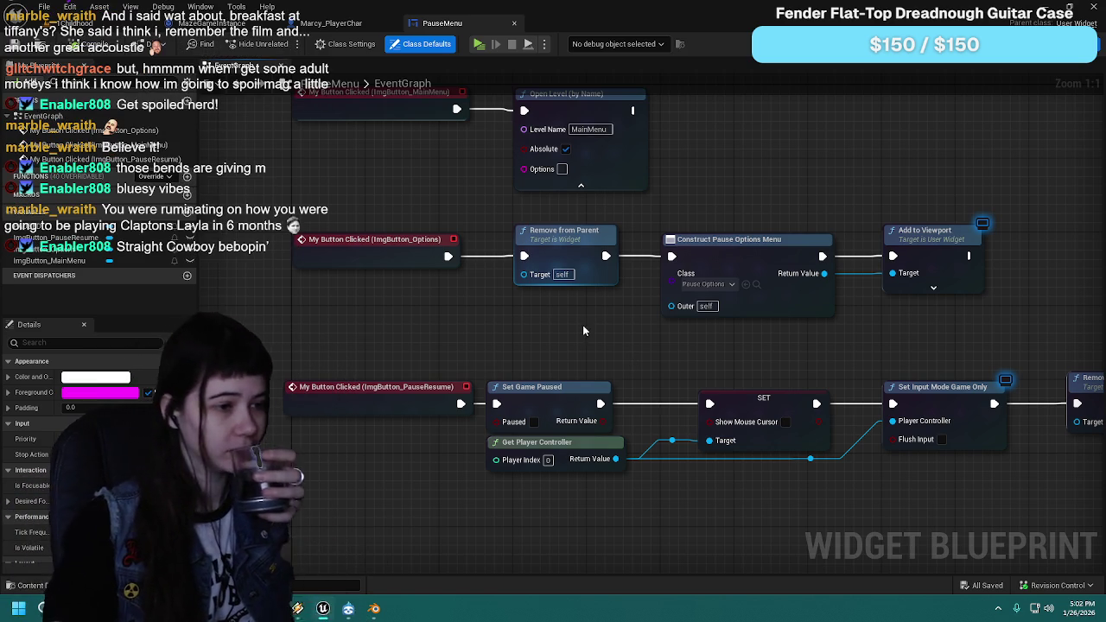
{"action": "mouse_move", "coordinate": [631, 345]}
{"action": "left_mouse_down"}
{"action": "mouse_move", "coordinate": [571, 418]}
{"action": "mouse_move", "coordinate": [639, 417]}
{"action": "mouse_move", "coordinate": [596, 353]}
{"action": "left_mouse_up"}
{"action": "left_click_drag", "start_coordinate": [599, 353], "coordinate": [628, 390]}
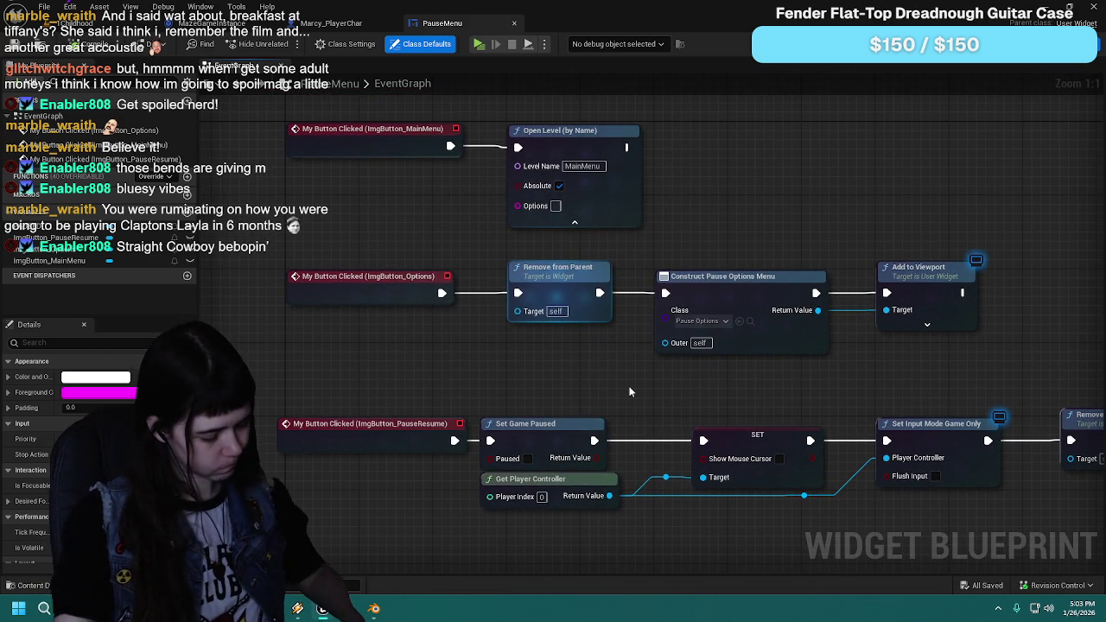
{"action": "mouse_move", "coordinate": [781, 230]}
{"action": "left_mouse_down"}
{"action": "mouse_move", "coordinate": [637, 213]}
{"action": "mouse_move", "coordinate": [597, 196]}
{"action": "mouse_move", "coordinate": [682, 274]}
{"action": "mouse_move", "coordinate": [727, 289]}
{"action": "mouse_move", "coordinate": [797, 136]}
{"action": "left_mouse_up"}
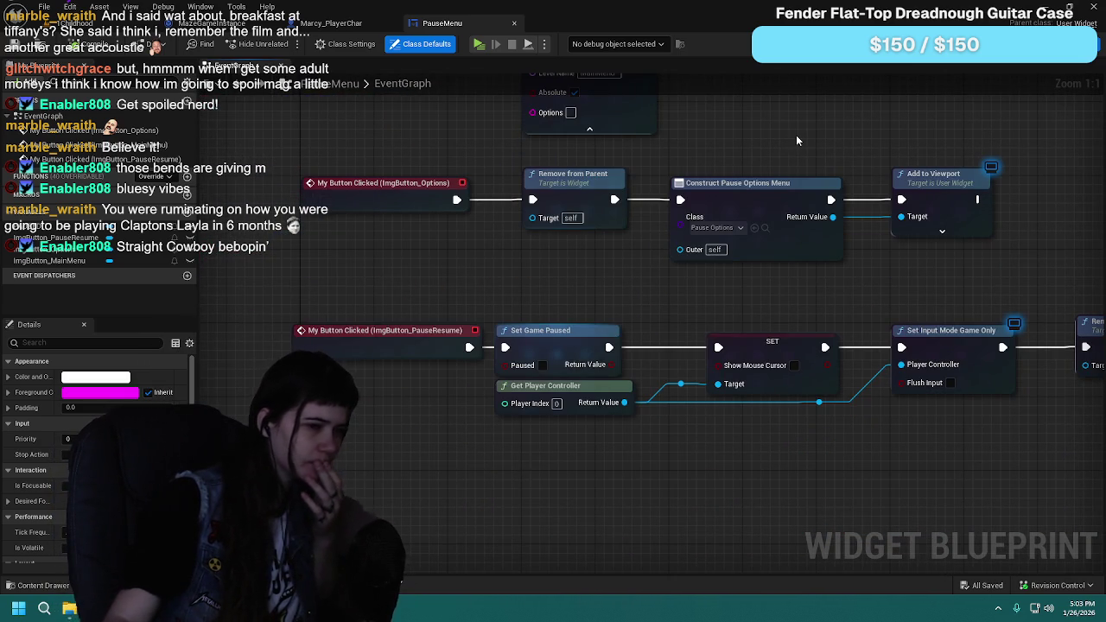
{"action": "mouse_move", "coordinate": [771, 283]}
{"action": "left_mouse_down"}
{"action": "mouse_move", "coordinate": [562, 262]}
{"action": "mouse_move", "coordinate": [605, 287]}
{"action": "mouse_move", "coordinate": [738, 290]}
{"action": "mouse_move", "coordinate": [630, 277]}
{"action": "mouse_move", "coordinate": [719, 270]}
{"action": "mouse_move", "coordinate": [739, 374]}
{"action": "left_mouse_up"}
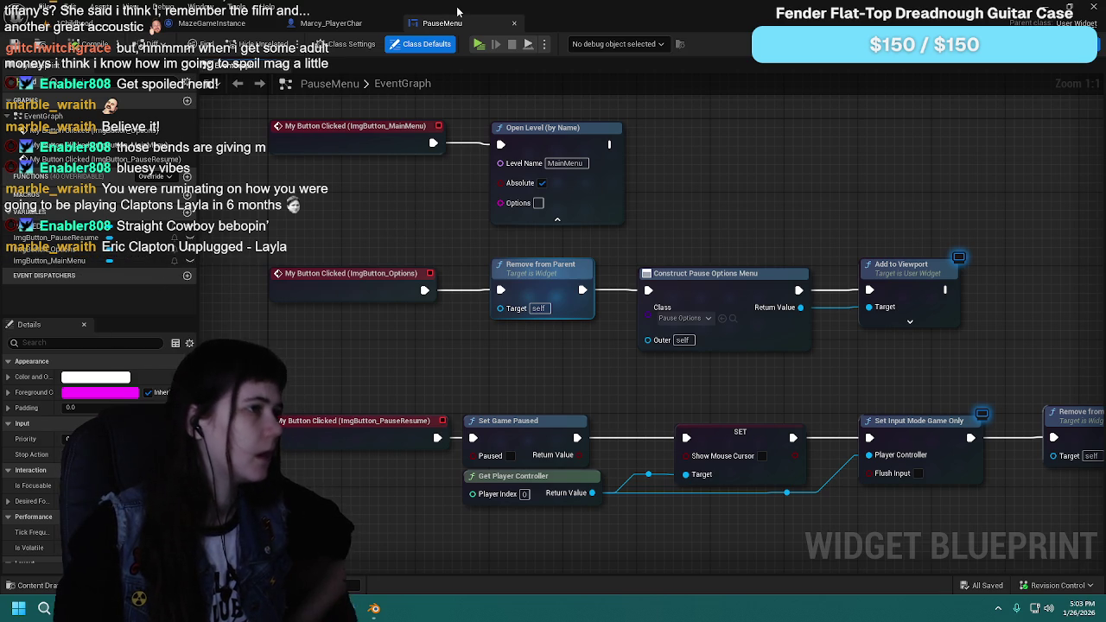
Step: Open the OptionsMenu widget blueprint from the UI folder via the content drawer
{"action": "left_click", "coordinate": [331, 23]}
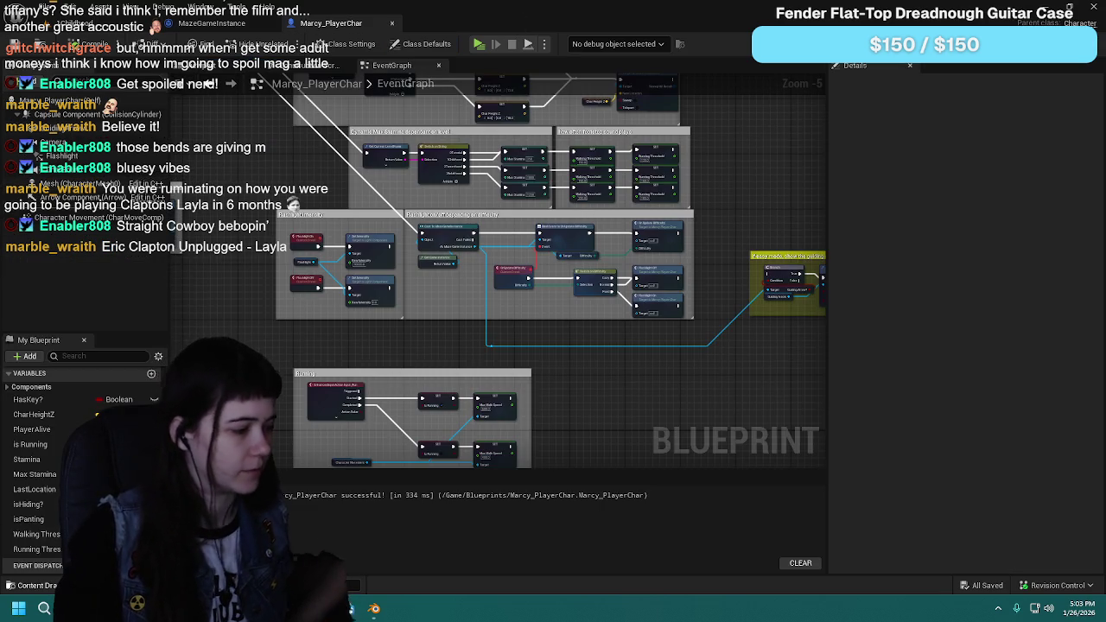
{"action": "key", "text": "ctrl+space"}
{"action": "double_click", "coordinate": [533, 458]}
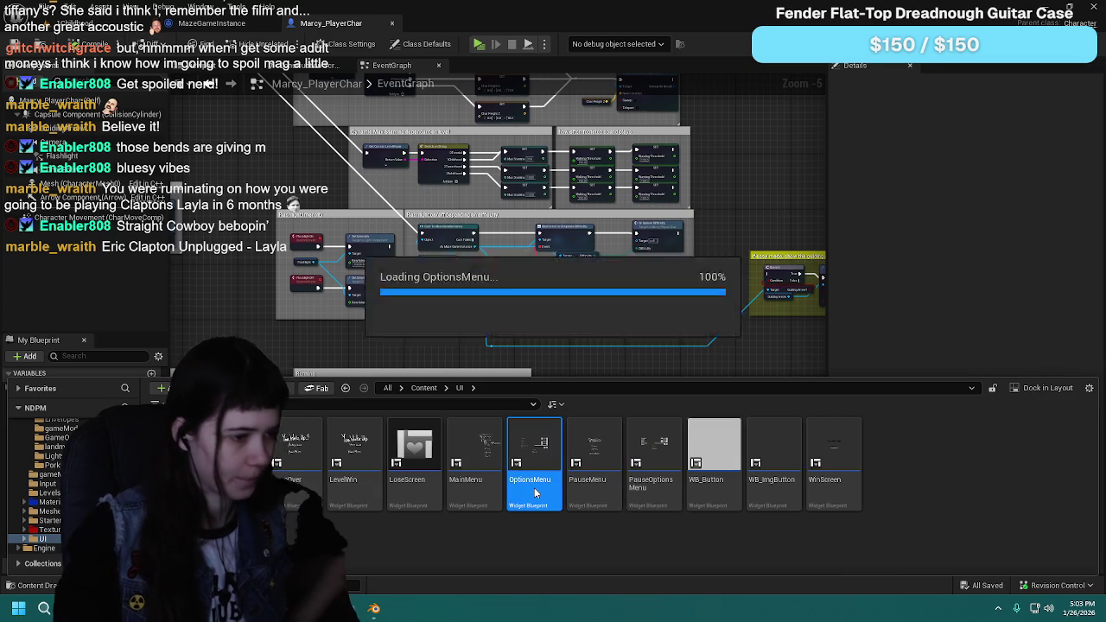
{"action": "scroll", "coordinate": [534, 255], "scroll_direction": "up", "scroll_amount": 3}
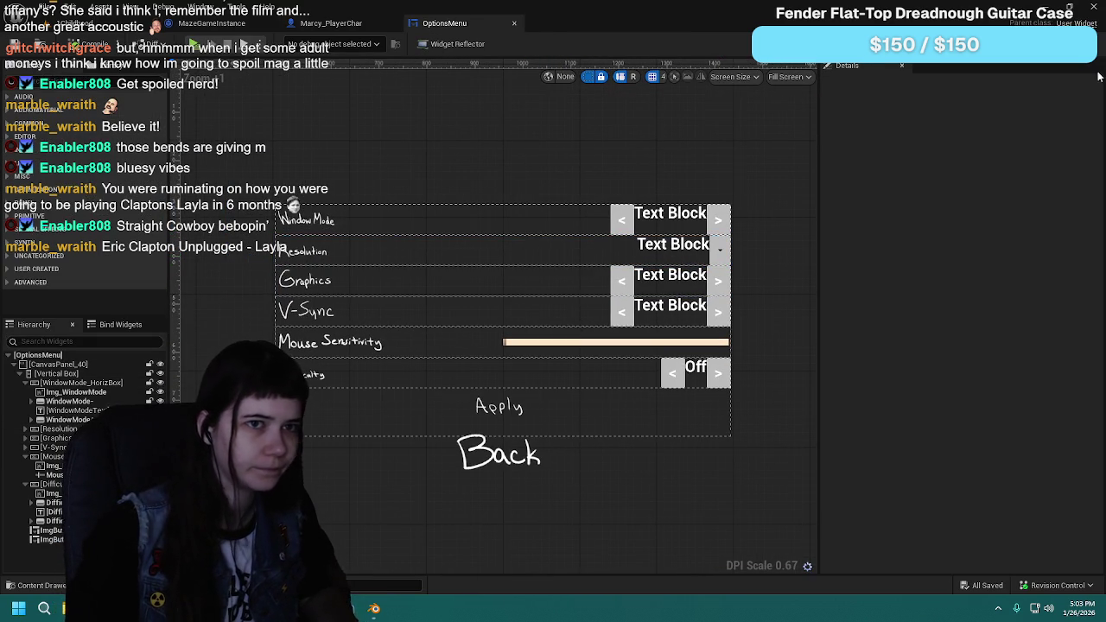
{"action": "scroll", "coordinate": [511, 231], "scroll_direction": "up", "scroll_amount": 3}
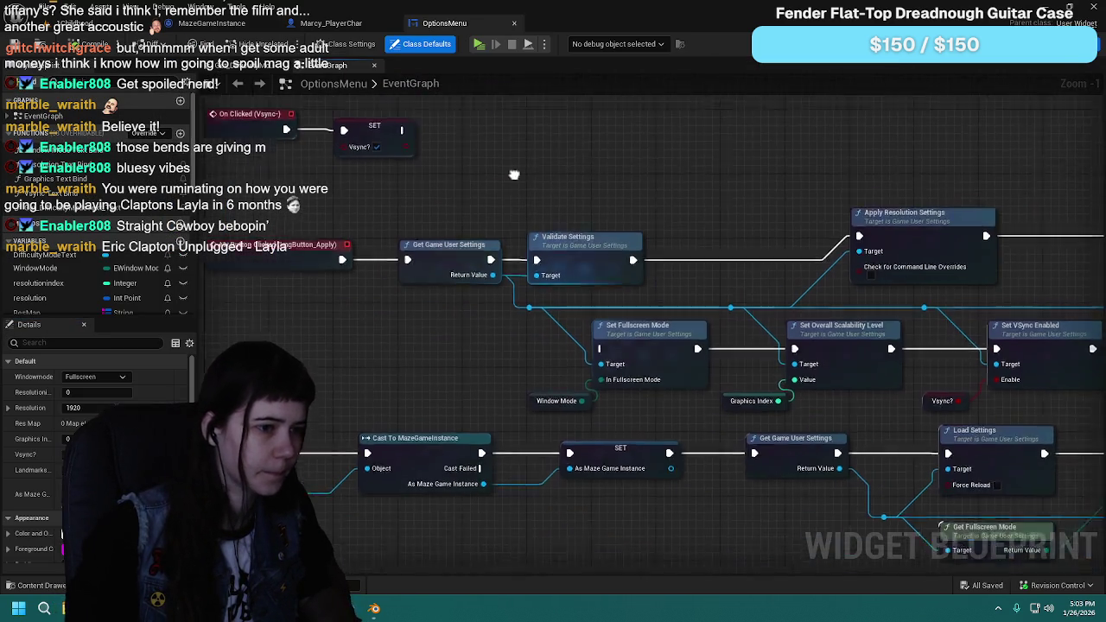
Step: Pan the OptionsMenu graph past supported resolutions, Event Construct, graphics click and Clamp nodes
{"action": "mouse_move", "coordinate": [533, 349]}
{"action": "left_mouse_down"}
{"action": "mouse_move", "coordinate": [663, 361]}
{"action": "mouse_move", "coordinate": [744, 314]}
{"action": "mouse_move", "coordinate": [677, 314]}
{"action": "left_mouse_up"}
{"action": "left_click_drag", "start_coordinate": [552, 285], "coordinate": [489, 257]}
{"action": "left_click_drag", "start_coordinate": [640, 273], "coordinate": [517, 263]}
{"action": "mouse_move", "coordinate": [907, 356]}
{"action": "left_mouse_down"}
{"action": "mouse_move", "coordinate": [494, 217]}
{"action": "mouse_move", "coordinate": [524, 217]}
{"action": "mouse_move", "coordinate": [412, 205]}
{"action": "mouse_move", "coordinate": [786, 320]}
{"action": "left_mouse_up"}
{"action": "left_click_drag", "start_coordinate": [717, 366], "coordinate": [674, 400]}
{"action": "mouse_move", "coordinate": [521, 399]}
{"action": "left_mouse_down"}
{"action": "mouse_move", "coordinate": [677, 411]}
{"action": "mouse_move", "coordinate": [634, 436]}
{"action": "left_mouse_up"}
{"action": "mouse_move", "coordinate": [785, 339]}
{"action": "left_mouse_down"}
{"action": "mouse_move", "coordinate": [734, 363]}
{"action": "mouse_move", "coordinate": [749, 386]}
{"action": "left_mouse_up"}
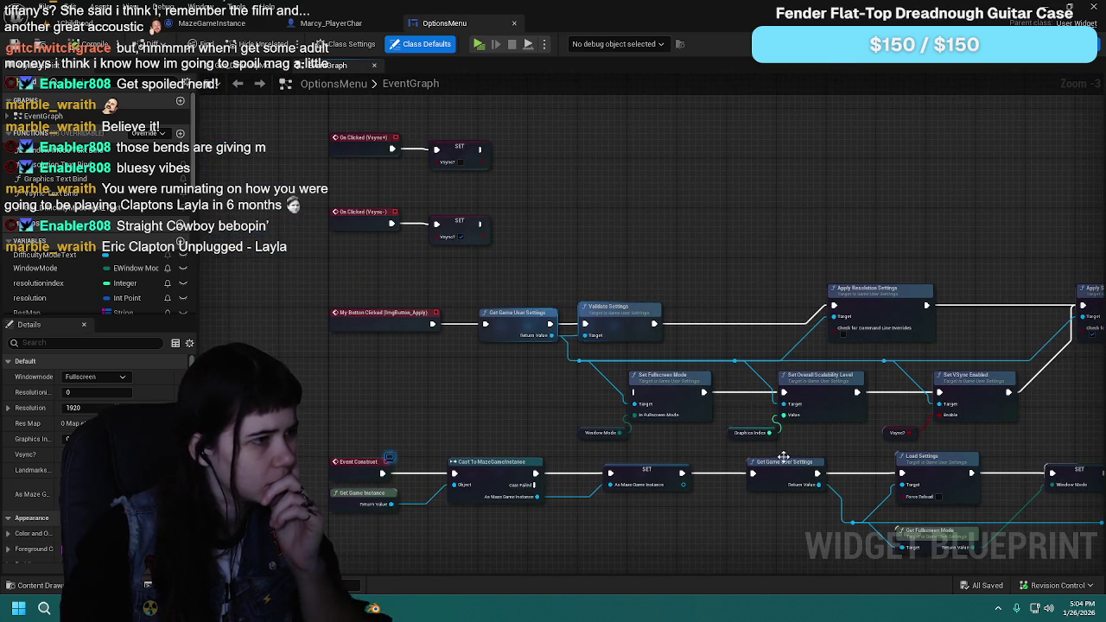
{"action": "left_click_drag", "start_coordinate": [783, 458], "coordinate": [761, 571]}
{"action": "mouse_move", "coordinate": [692, 363]}
{"action": "left_mouse_down"}
{"action": "mouse_move", "coordinate": [685, 486]}
{"action": "mouse_move", "coordinate": [669, 484]}
{"action": "left_mouse_up"}
{"action": "mouse_move", "coordinate": [656, 372]}
{"action": "left_mouse_down"}
{"action": "mouse_move", "coordinate": [658, 400]}
{"action": "mouse_move", "coordinate": [721, 348]}
{"action": "mouse_move", "coordinate": [672, 488]}
{"action": "mouse_move", "coordinate": [709, 518]}
{"action": "mouse_move", "coordinate": [726, 492]}
{"action": "mouse_move", "coordinate": [739, 516]}
{"action": "mouse_move", "coordinate": [644, 517]}
{"action": "mouse_move", "coordinate": [641, 371]}
{"action": "mouse_move", "coordinate": [621, 351]}
{"action": "left_mouse_up"}
Step: Zoom and center on the DifficultyHarder OnClicked, Switch on Difficulty and Change Difficulty nodes
{"action": "scroll", "coordinate": [676, 375], "scroll_direction": "up", "scroll_amount": 1}
{"action": "scroll", "coordinate": [644, 517], "scroll_direction": "down", "scroll_amount": 1}
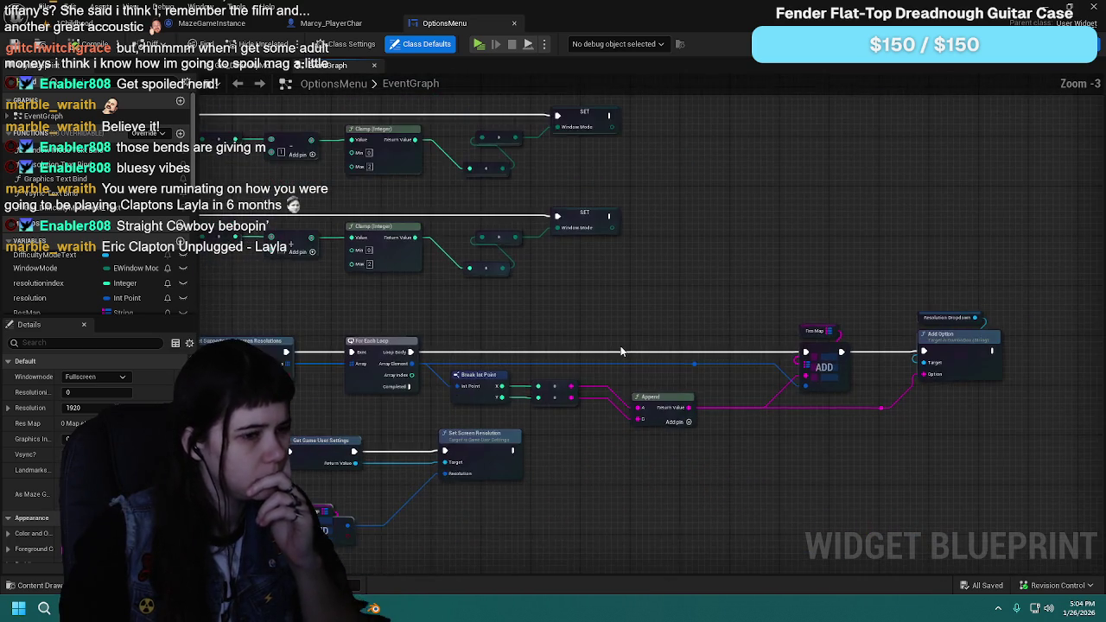
{"action": "scroll", "coordinate": [620, 351], "scroll_direction": "down", "scroll_amount": 1}
{"action": "scroll", "coordinate": [642, 346], "scroll_direction": "up", "scroll_amount": 1}
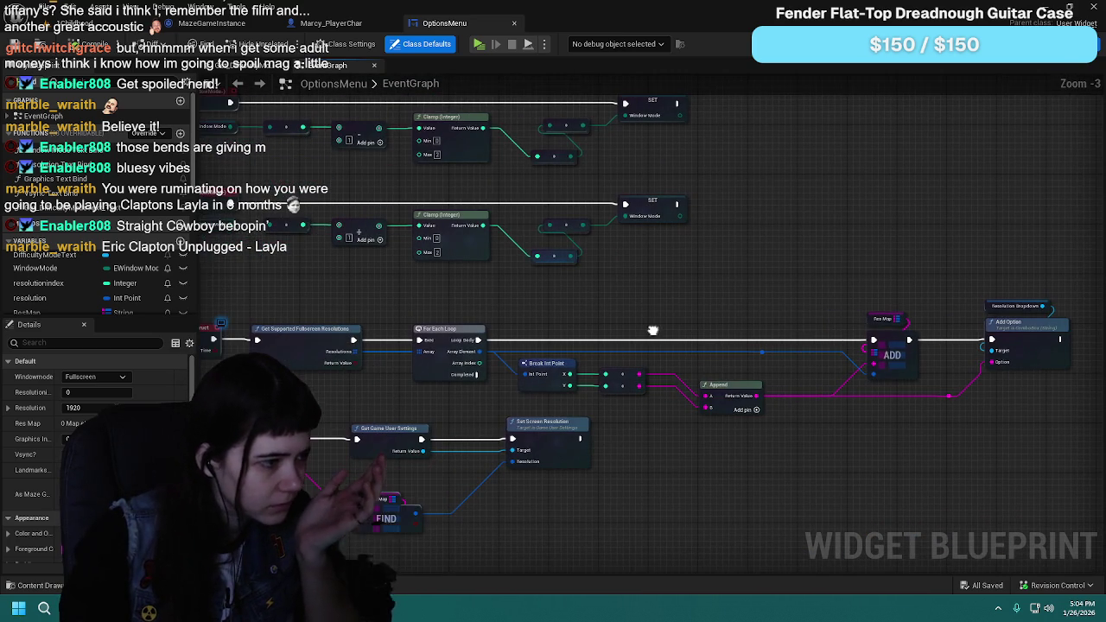
{"action": "scroll", "coordinate": [669, 337], "scroll_direction": "down", "scroll_amount": 1}
{"action": "scroll", "coordinate": [669, 338], "scroll_direction": "up", "scroll_amount": 1}
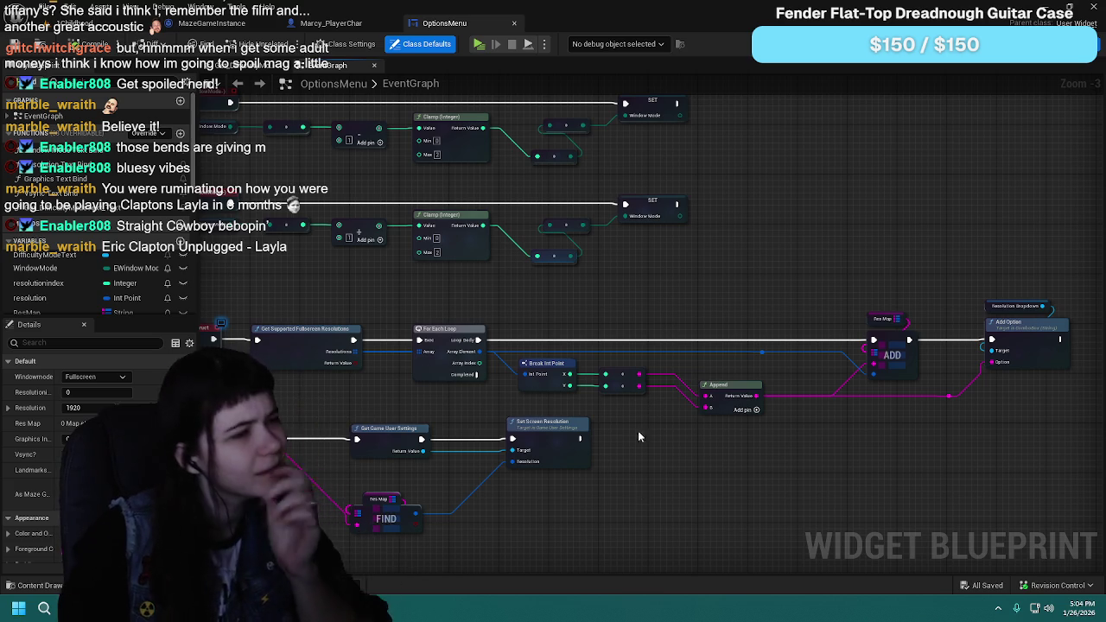
{"action": "scroll", "coordinate": [722, 512], "scroll_direction": "down", "scroll_amount": 5}
{"action": "left_click_drag", "start_coordinate": [722, 512], "coordinate": [722, 236]}
{"action": "scroll", "coordinate": [683, 246], "scroll_direction": "up", "scroll_amount": 4}
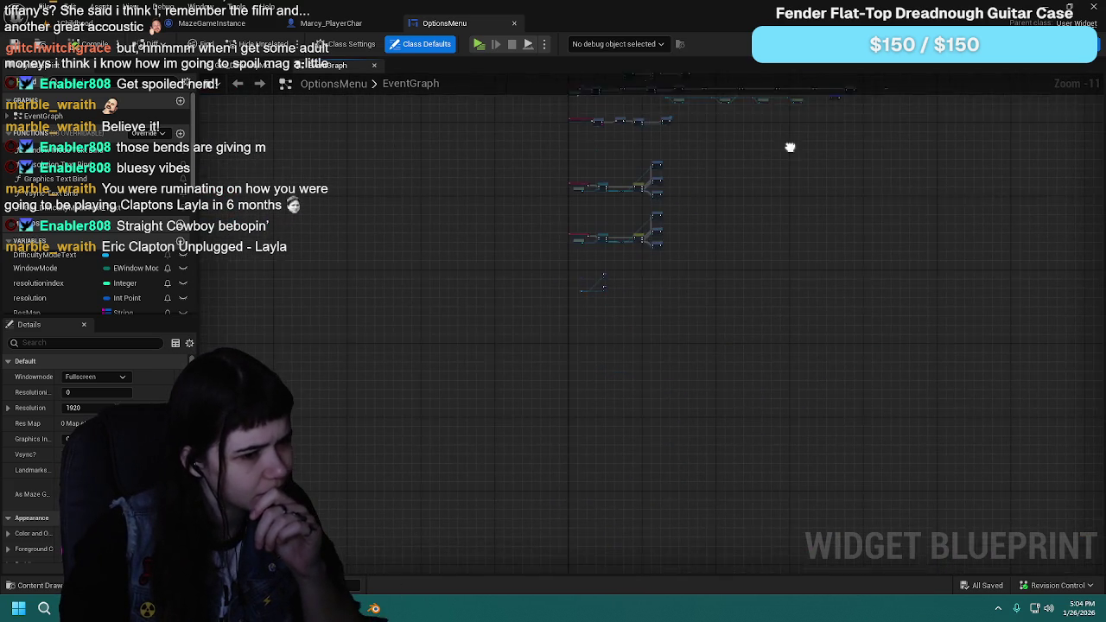
{"action": "scroll", "coordinate": [547, 262], "scroll_direction": "up", "scroll_amount": 3}
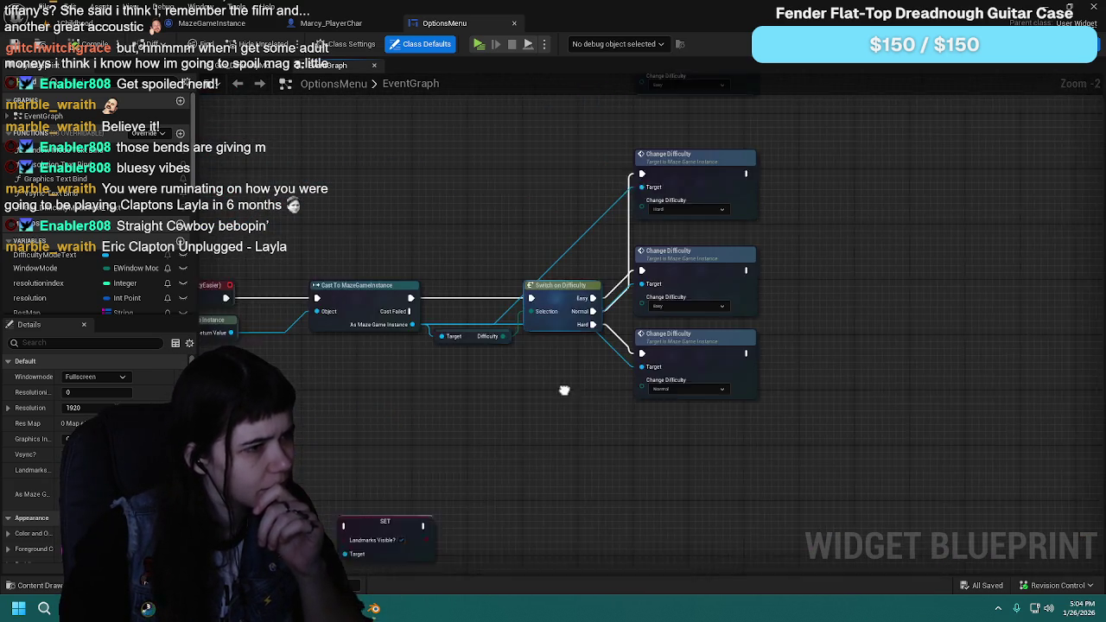
{"action": "mouse_move", "coordinate": [518, 207]}
{"action": "left_mouse_down"}
{"action": "mouse_move", "coordinate": [616, 319]}
{"action": "mouse_move", "coordinate": [452, 211]}
{"action": "mouse_move", "coordinate": [576, 355]}
{"action": "mouse_move", "coordinate": [576, 406]}
{"action": "left_mouse_up"}
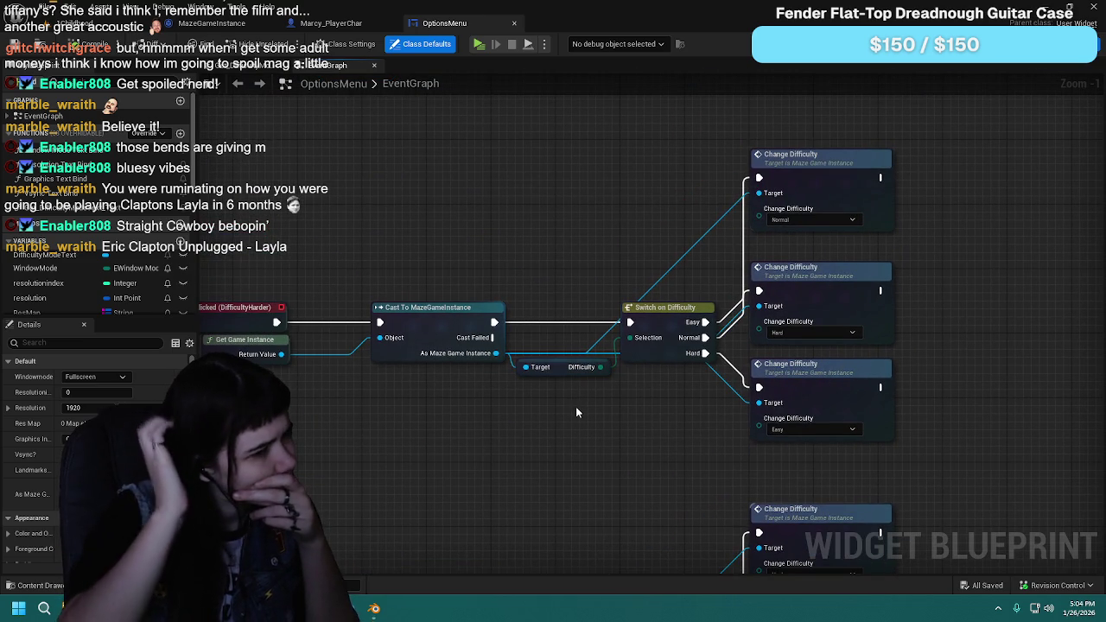
{"action": "scroll", "coordinate": [575, 406], "scroll_direction": "down", "scroll_amount": 1}
{"action": "mouse_move", "coordinate": [566, 427]}
{"action": "left_mouse_down"}
{"action": "mouse_move", "coordinate": [630, 230]}
{"action": "mouse_move", "coordinate": [559, 242]}
{"action": "mouse_move", "coordinate": [579, 424]}
{"action": "mouse_move", "coordinate": [597, 363]}
{"action": "mouse_move", "coordinate": [585, 231]}
{"action": "left_mouse_up"}
{"action": "left_click", "coordinate": [599, 207]}
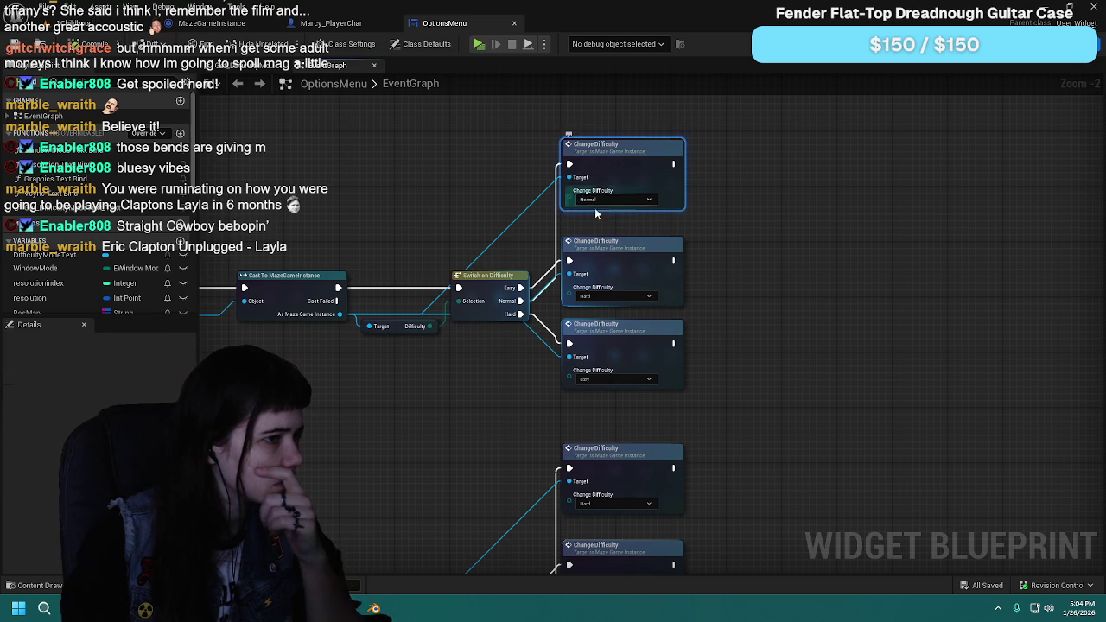
{"action": "left_click_drag", "start_coordinate": [543, 379], "coordinate": [603, 267]}
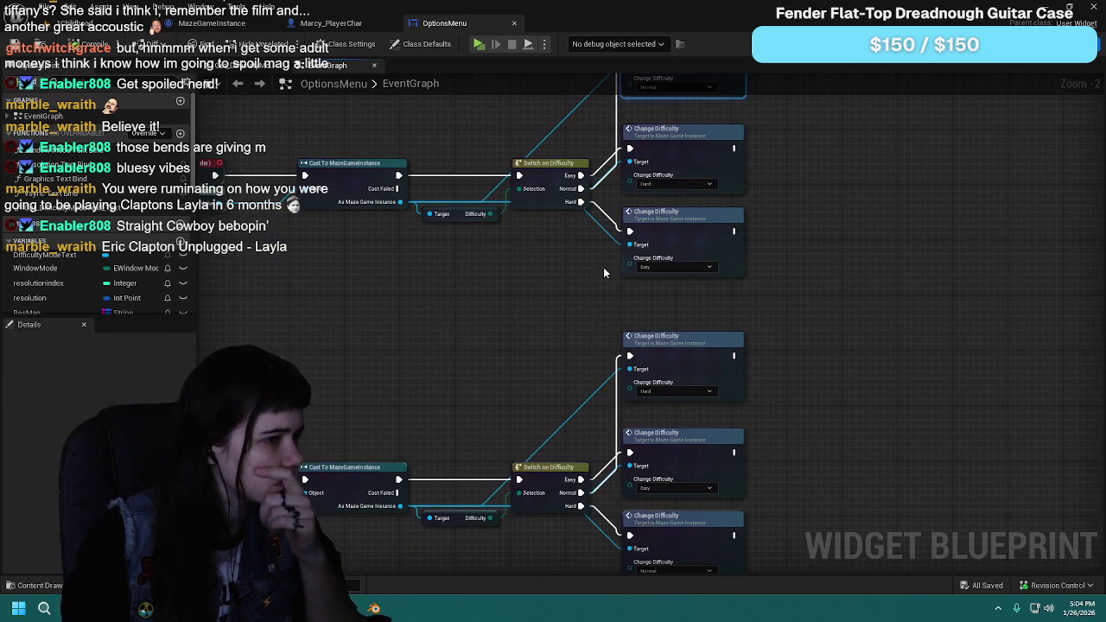
{"action": "left_click", "coordinate": [713, 239]}
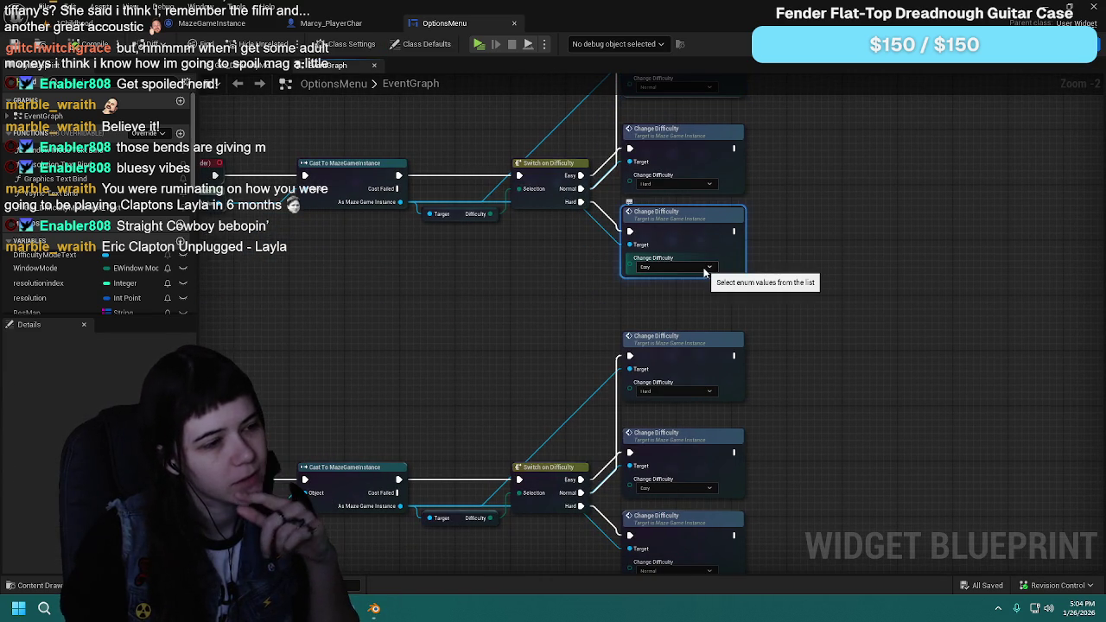
{"action": "mouse_move", "coordinate": [504, 370]}
{"action": "left_mouse_down"}
{"action": "mouse_move", "coordinate": [439, 253]}
{"action": "mouse_move", "coordinate": [468, 325]}
{"action": "left_mouse_up"}
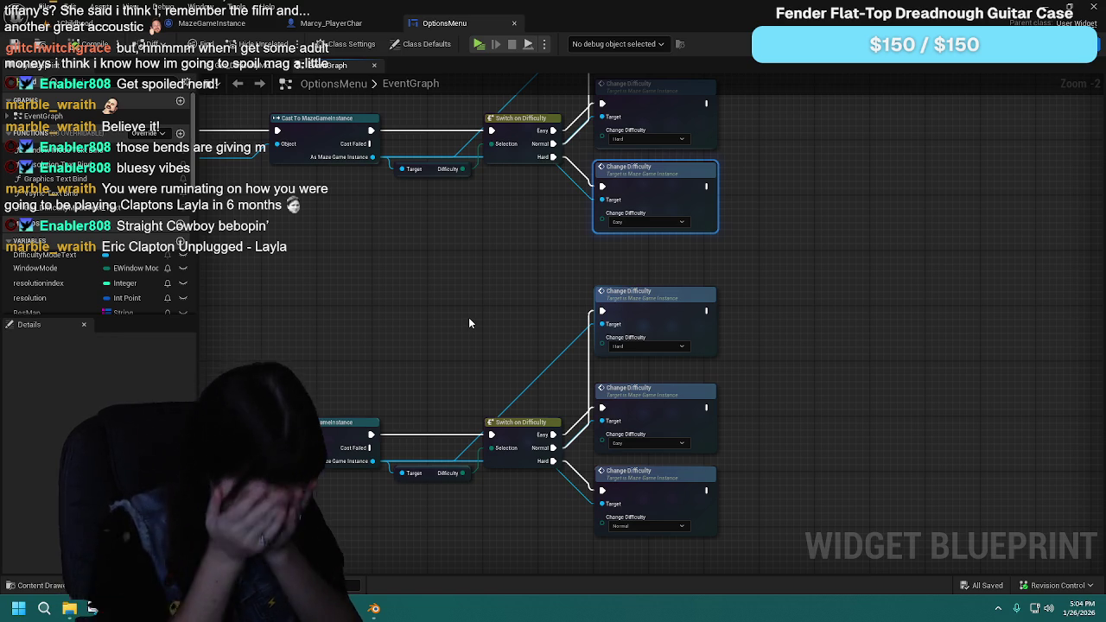
{"action": "left_click", "coordinate": [212, 23]}
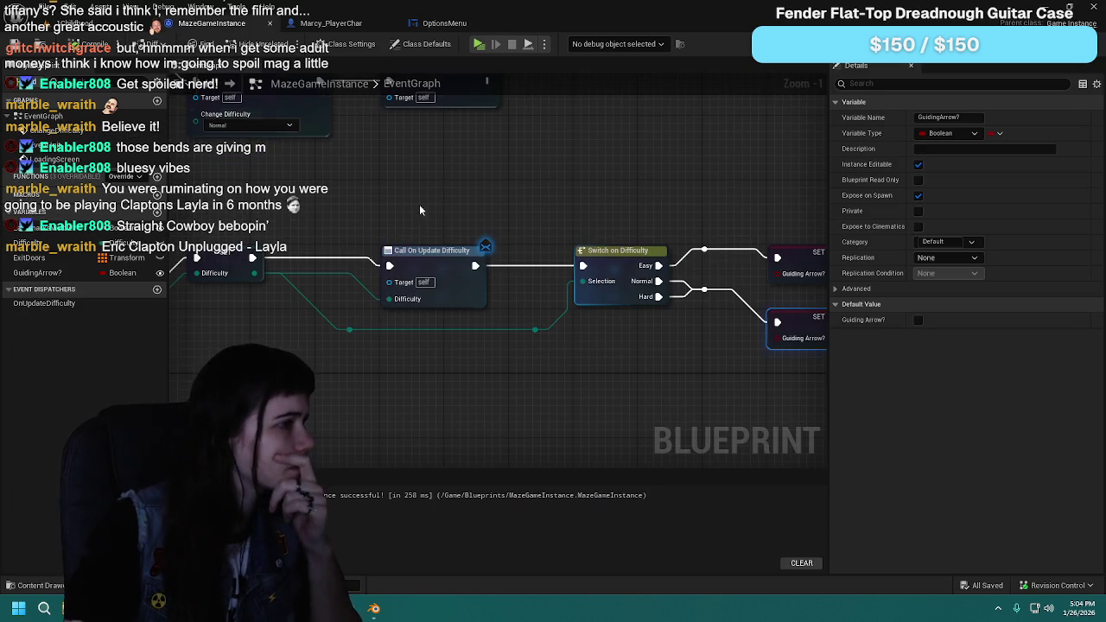
Step: Inspect the Easy Guiding Arrow SET node, then center Marcy_PlayerChar's easy-mode guiding arrow comment
{"action": "mouse_move", "coordinate": [525, 371]}
{"action": "left_mouse_down"}
{"action": "mouse_move", "coordinate": [375, 390]}
{"action": "mouse_move", "coordinate": [478, 399]}
{"action": "left_mouse_up"}
{"action": "left_click", "coordinate": [571, 278]}
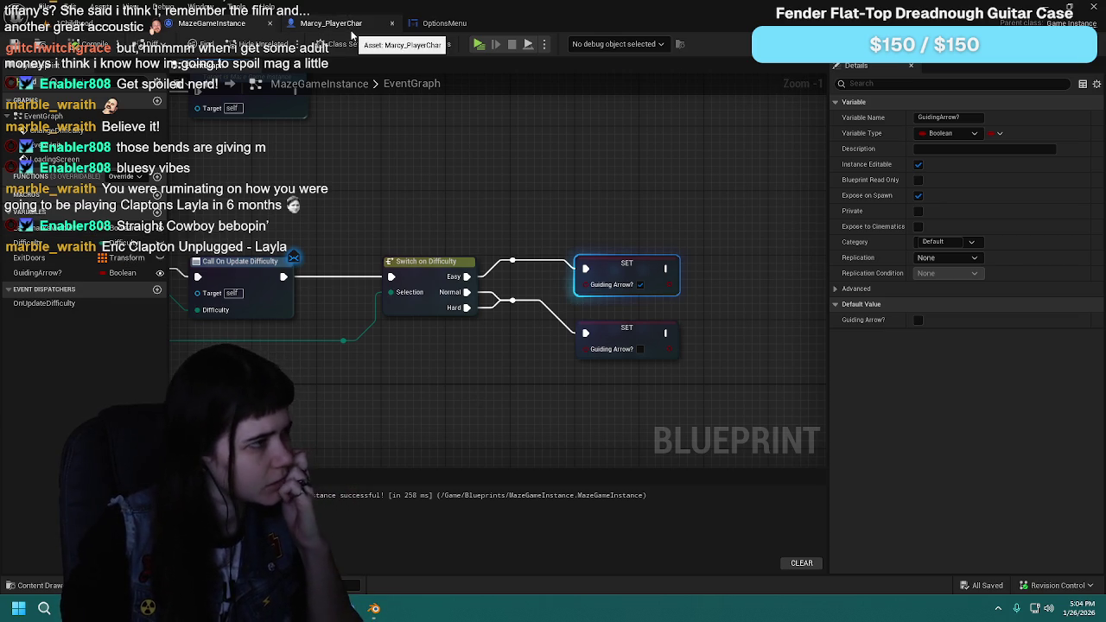
{"action": "left_click", "coordinate": [332, 23]}
{"action": "scroll", "coordinate": [578, 362], "scroll_direction": "up", "scroll_amount": 3}
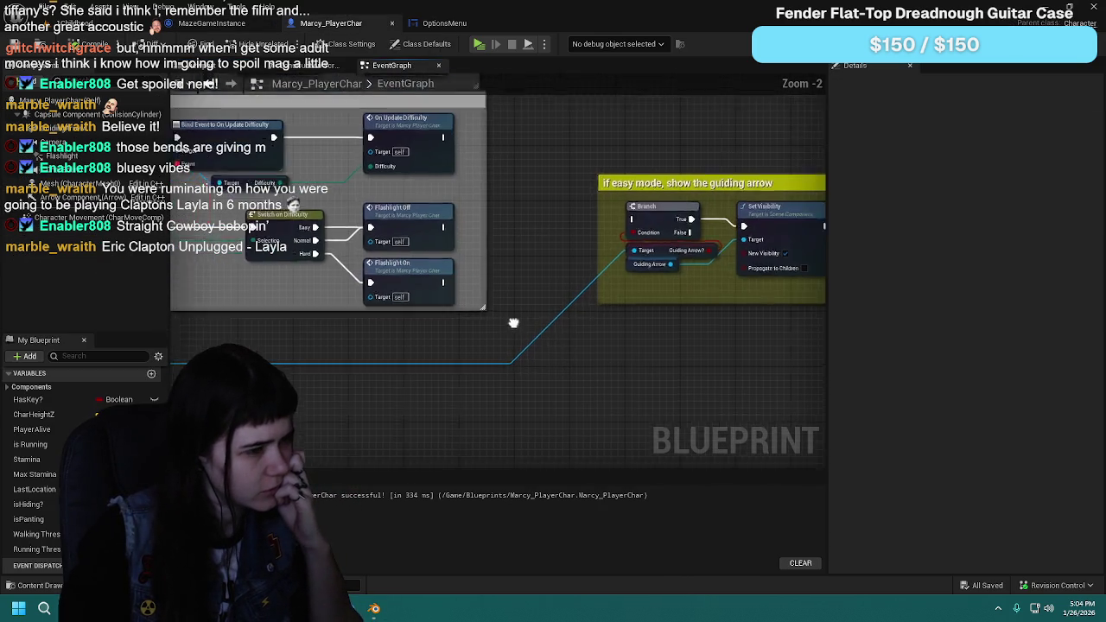
{"action": "scroll", "coordinate": [682, 354], "scroll_direction": "down", "scroll_amount": 2}
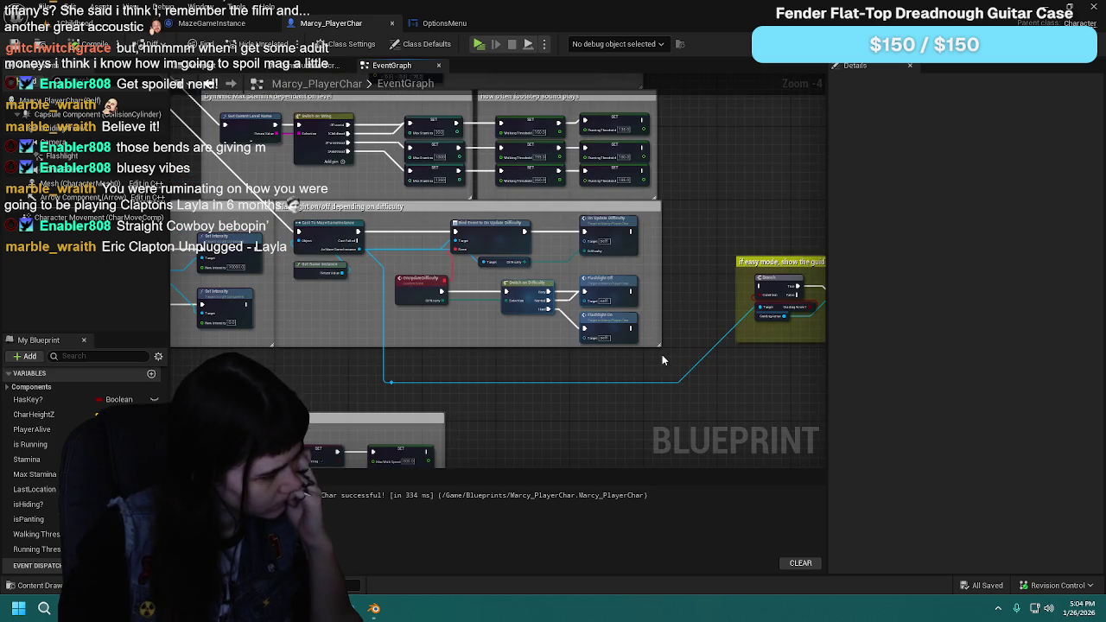
{"action": "left_click_drag", "start_coordinate": [662, 355], "coordinate": [519, 352]}
{"action": "scroll", "coordinate": [533, 352], "scroll_direction": "up", "scroll_amount": 1}
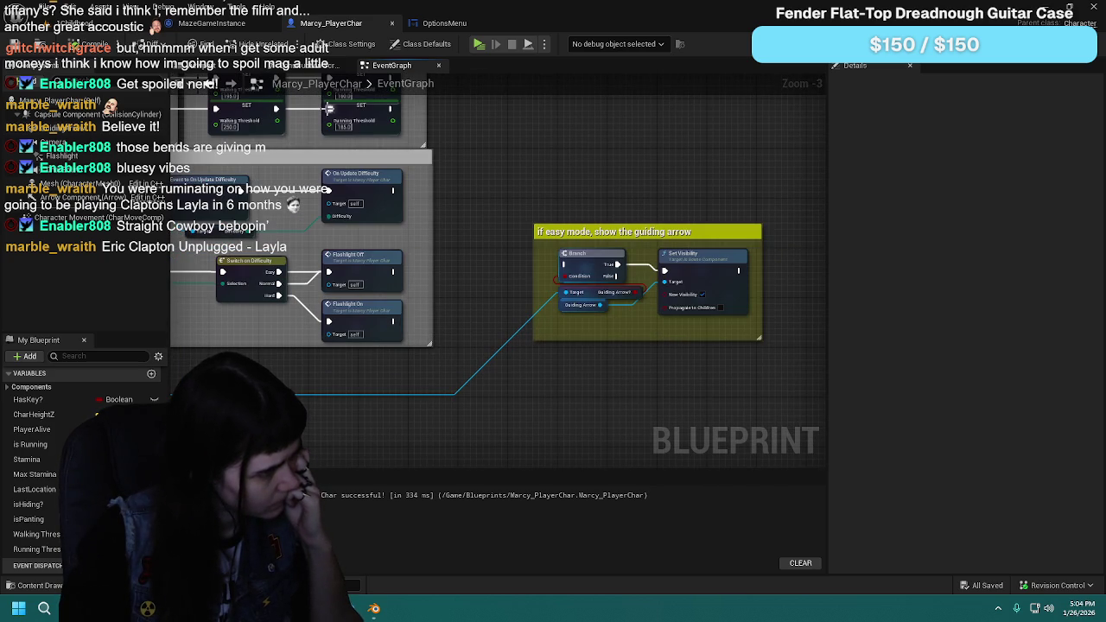
Step: Recheck MazeGameInstance's Guiding Arrow SET nodes near Loading Screen, then return to Marcy_PlayerChar
{"action": "left_click", "coordinate": [212, 23]}
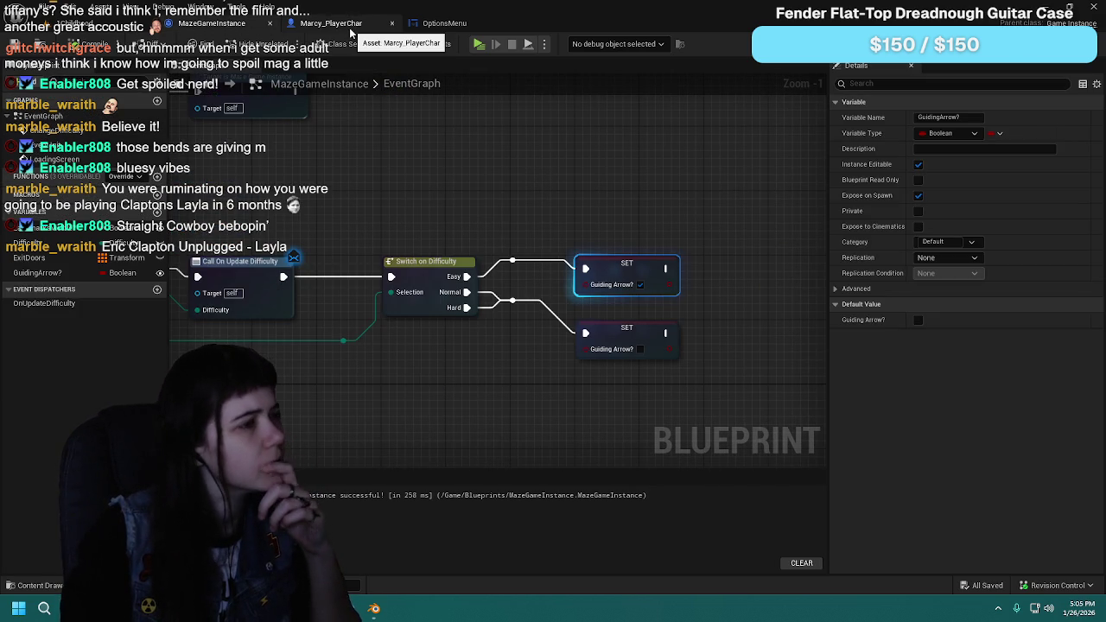
{"action": "scroll", "coordinate": [550, 190], "scroll_direction": "down", "scroll_amount": 2}
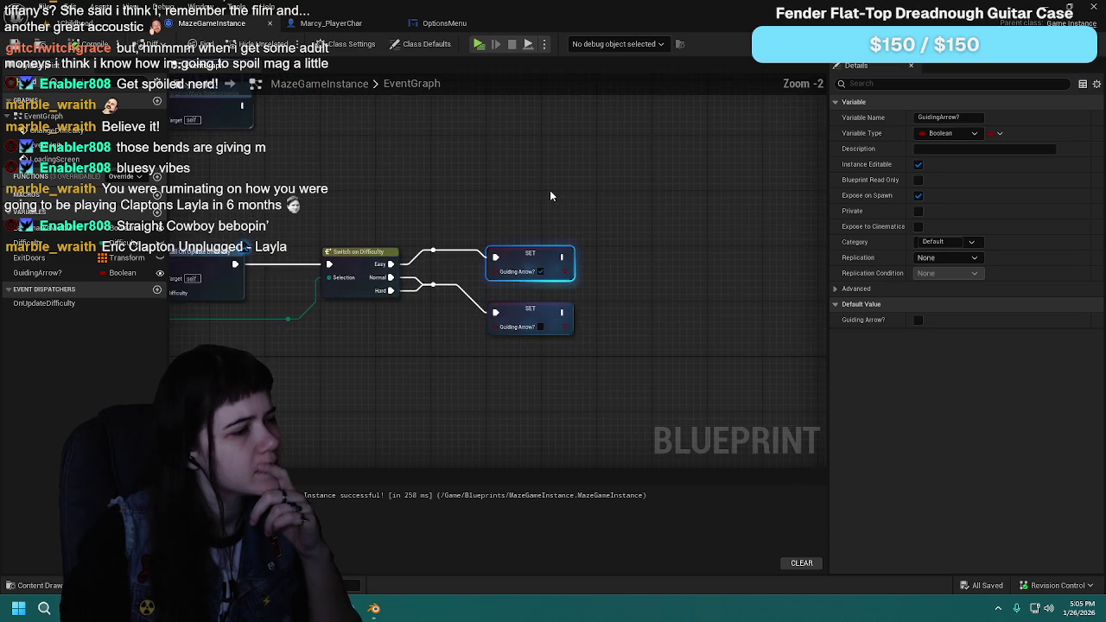
{"action": "scroll", "coordinate": [548, 192], "scroll_direction": "up", "scroll_amount": 1}
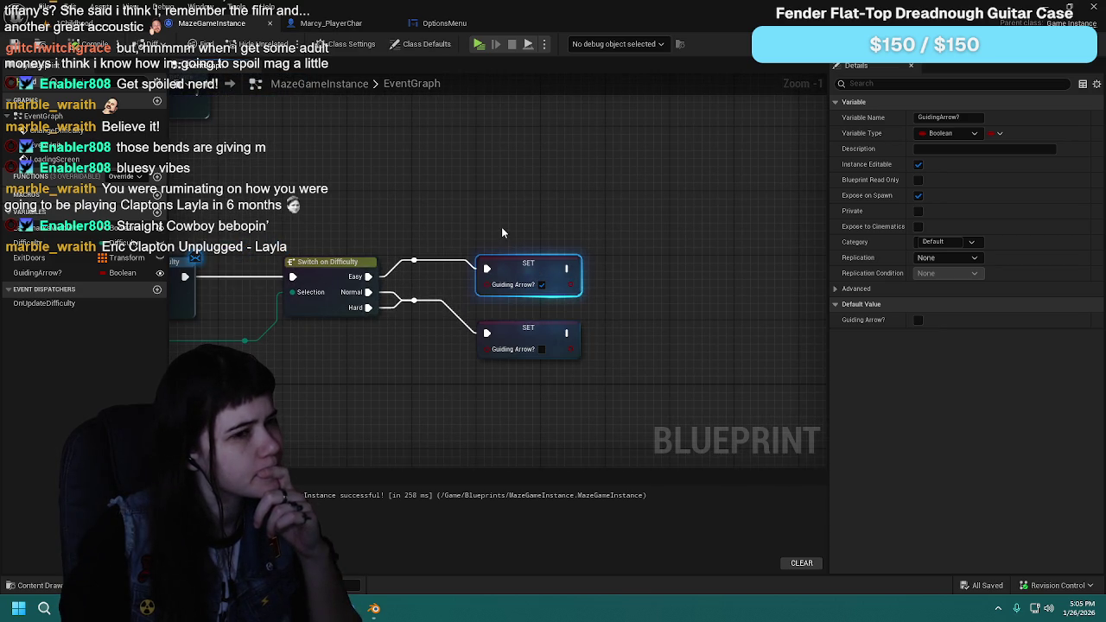
{"action": "mouse_move", "coordinate": [427, 226]}
{"action": "left_mouse_down"}
{"action": "mouse_move", "coordinate": [685, 223]}
{"action": "mouse_move", "coordinate": [510, 279]}
{"action": "left_mouse_up"}
{"action": "scroll", "coordinate": [510, 285], "scroll_direction": "down", "scroll_amount": 2}
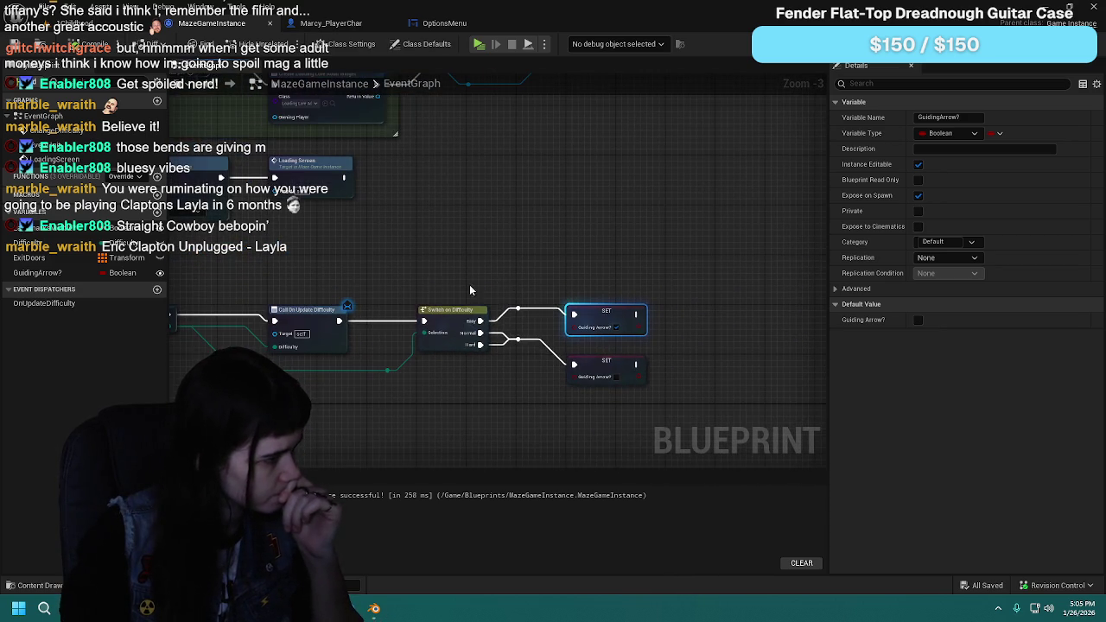
{"action": "scroll", "coordinate": [505, 287], "scroll_direction": "down", "scroll_amount": 2}
{"action": "scroll", "coordinate": [384, 258], "scroll_direction": "up", "scroll_amount": 2}
{"action": "left_click_drag", "start_coordinate": [557, 274], "coordinate": [475, 259]}
{"action": "scroll", "coordinate": [476, 255], "scroll_direction": "up", "scroll_amount": 1}
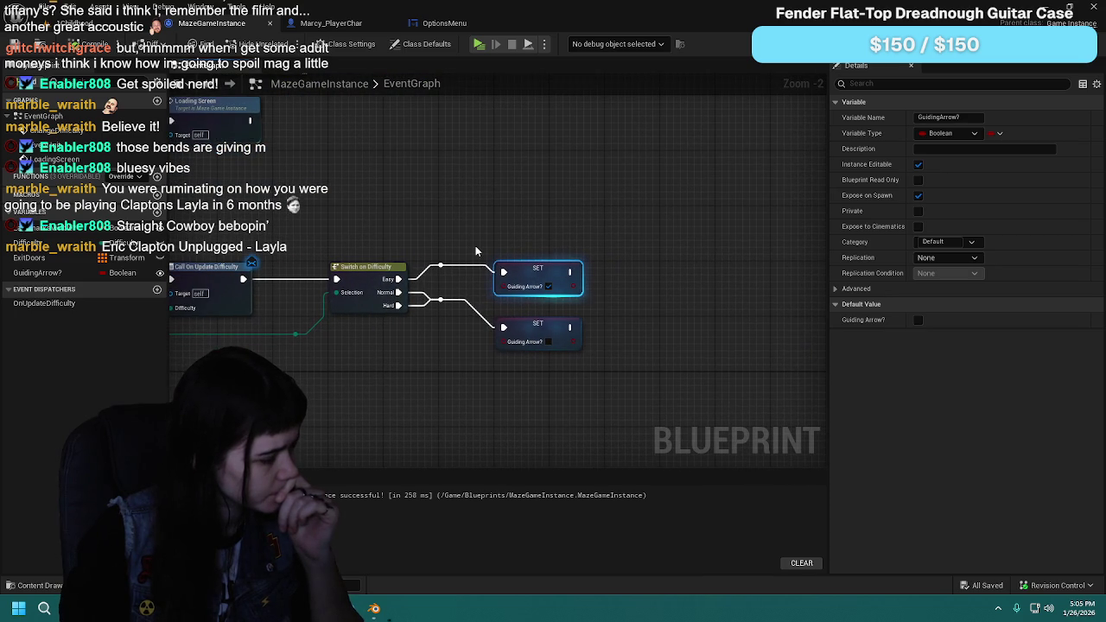
{"action": "left_click", "coordinate": [331, 24]}
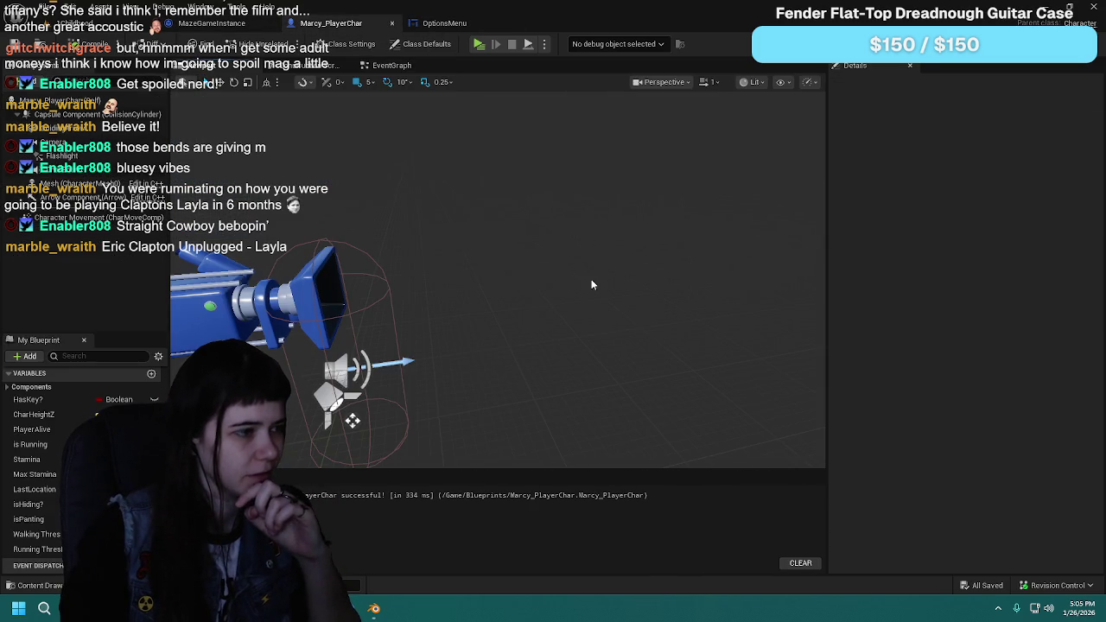
Step: Inspect the GuidingArrow component, close OptionsMenu, and frame MazeGameInstance's difficulty switch nodes
{"action": "left_click", "coordinate": [52, 127]}
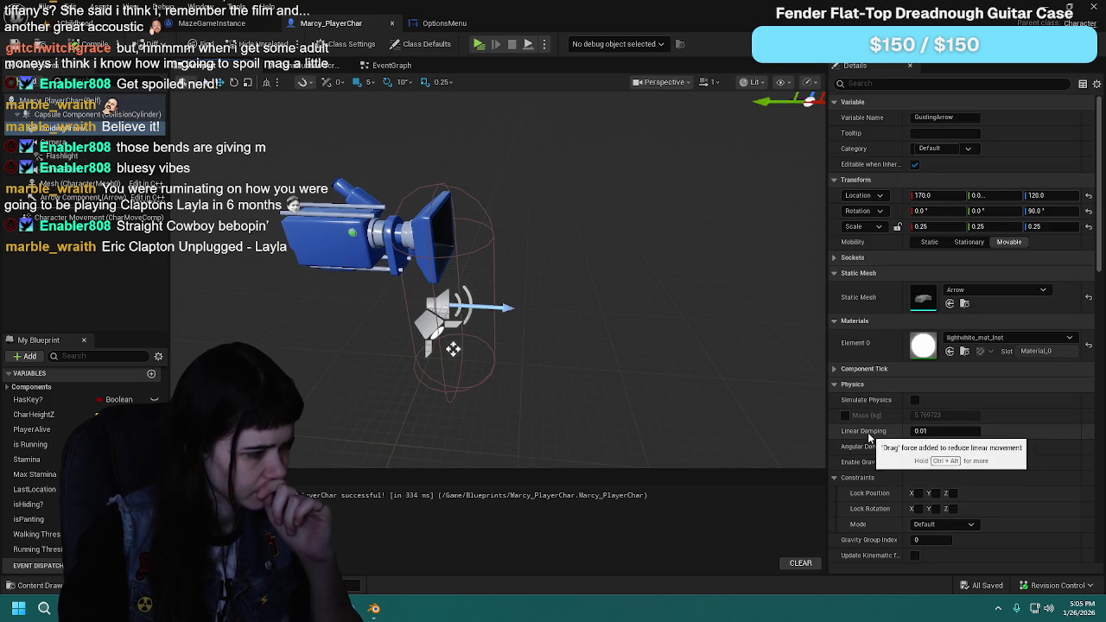
{"action": "left_click", "coordinate": [443, 25]}
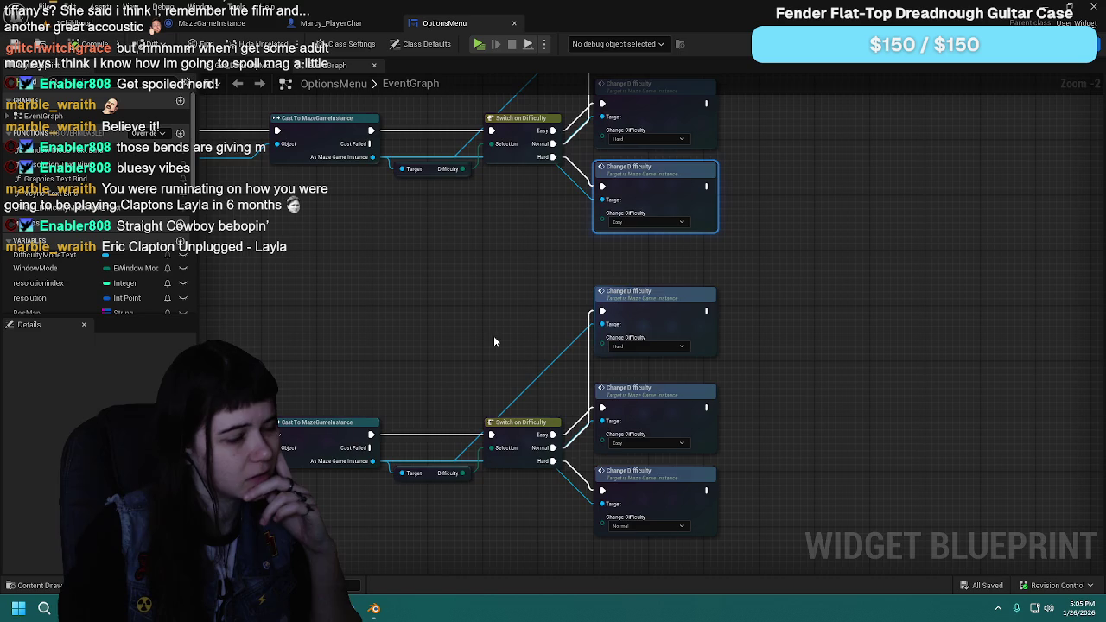
{"action": "scroll", "coordinate": [519, 320], "scroll_direction": "up", "scroll_amount": 2}
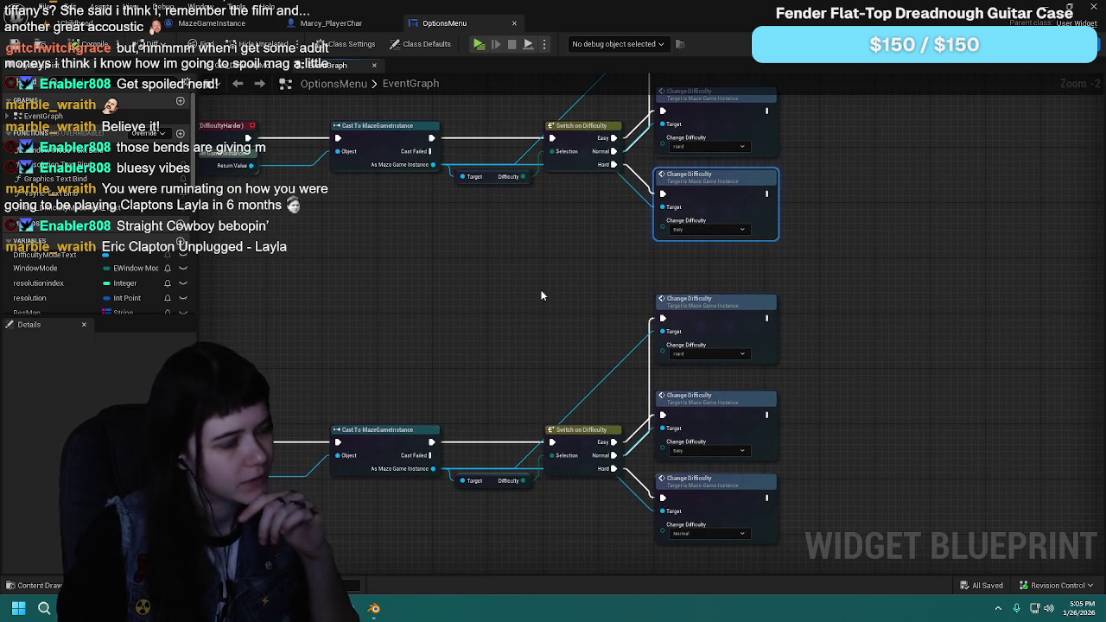
{"action": "mouse_move", "coordinate": [499, 315]}
{"action": "left_mouse_down"}
{"action": "mouse_move", "coordinate": [538, 338]}
{"action": "mouse_move", "coordinate": [555, 453]}
{"action": "left_mouse_up"}
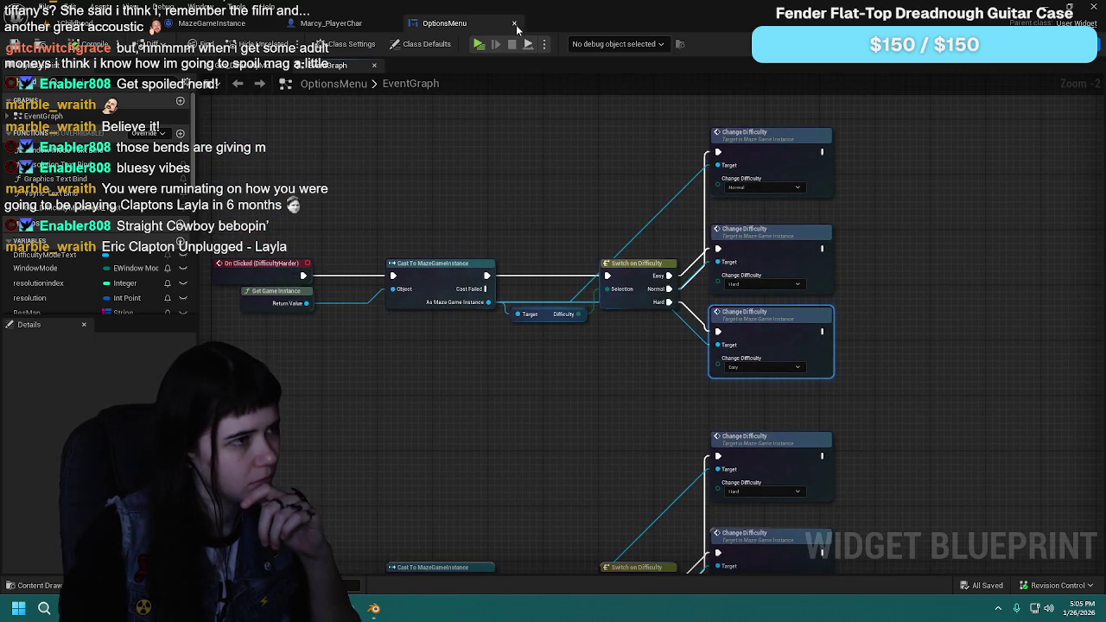
{"action": "left_click", "coordinate": [515, 24]}
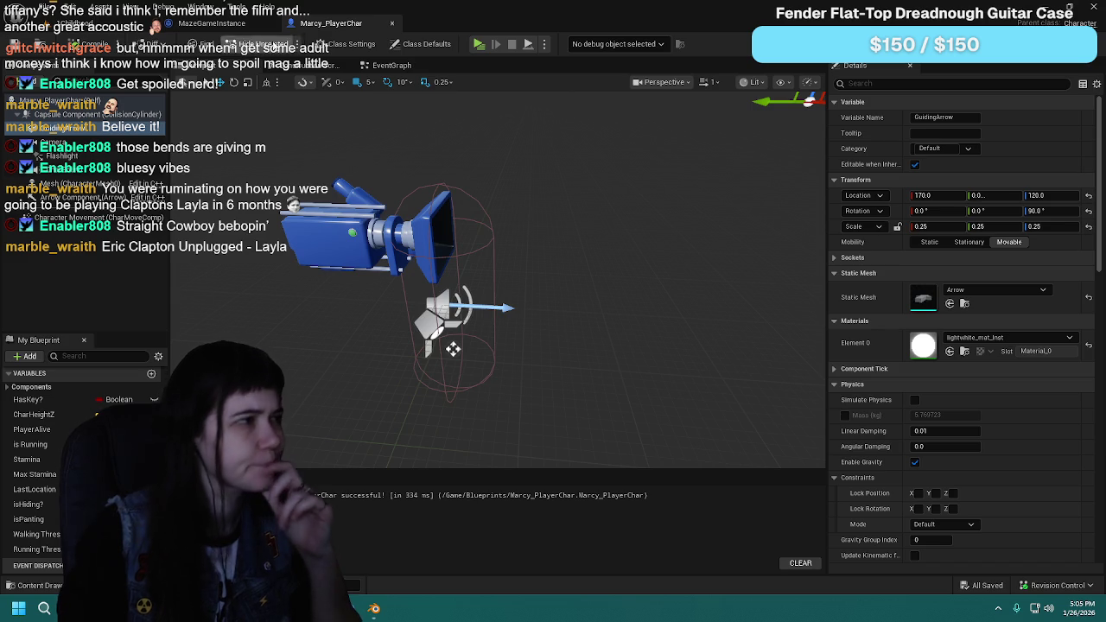
{"action": "left_click", "coordinate": [216, 23]}
{"action": "mouse_move", "coordinate": [532, 196]}
{"action": "left_mouse_down"}
{"action": "mouse_move", "coordinate": [679, 259]}
{"action": "mouse_move", "coordinate": [588, 245]}
{"action": "mouse_move", "coordinate": [584, 226]}
{"action": "left_mouse_up"}
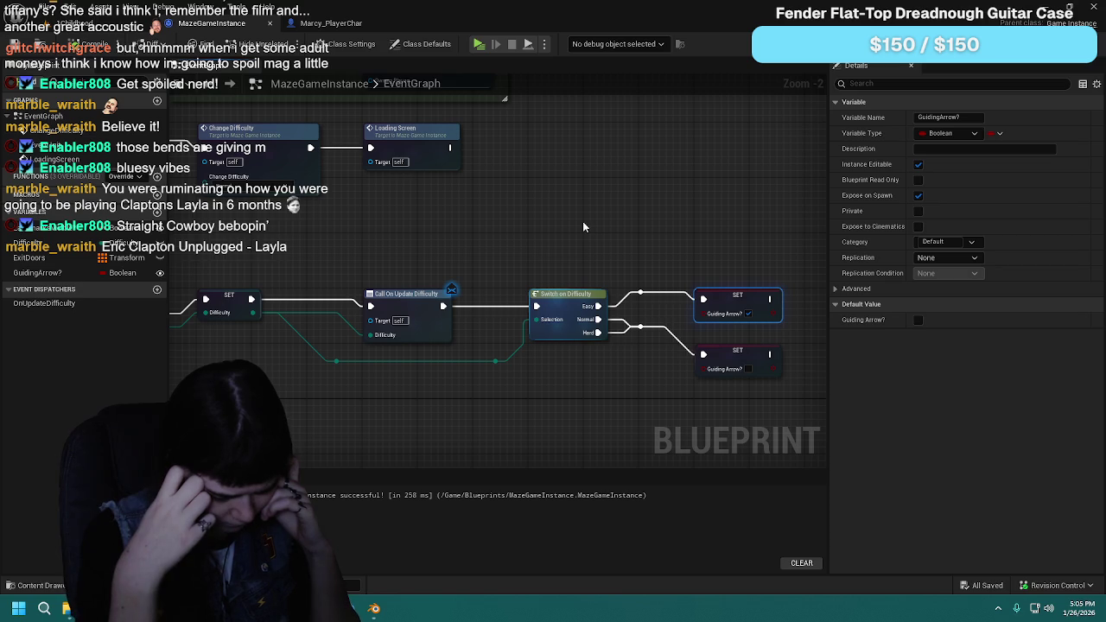
Step: Survey the MazeGameInstance graph up to the ChangeDifficulty event chain
{"action": "scroll", "coordinate": [582, 221], "scroll_direction": "down", "scroll_amount": 4}
{"action": "left_click_drag", "start_coordinate": [577, 219], "coordinate": [548, 381]}
{"action": "scroll", "coordinate": [598, 349], "scroll_direction": "up", "scroll_amount": 3}
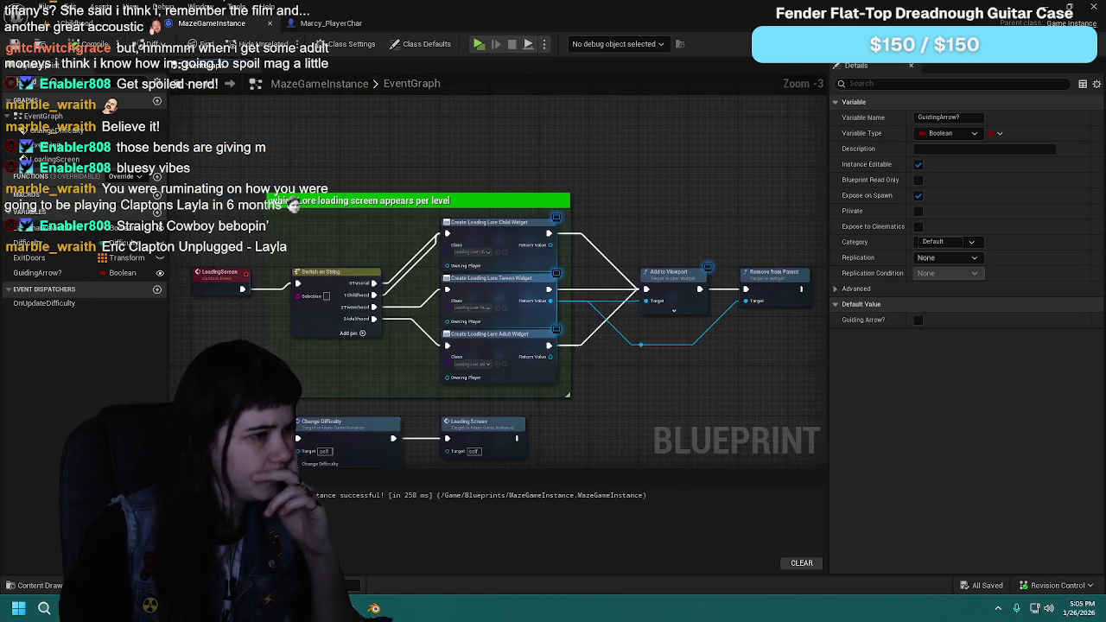
{"action": "scroll", "coordinate": [729, 207], "scroll_direction": "down", "scroll_amount": 1}
{"action": "left_click_drag", "start_coordinate": [729, 207], "coordinate": [758, 258]}
{"action": "mouse_move", "coordinate": [567, 300]}
{"action": "left_mouse_down"}
{"action": "mouse_move", "coordinate": [679, 185]}
{"action": "mouse_move", "coordinate": [684, 141]}
{"action": "left_mouse_up"}
{"action": "scroll", "coordinate": [575, 215], "scroll_direction": "up", "scroll_amount": 1}
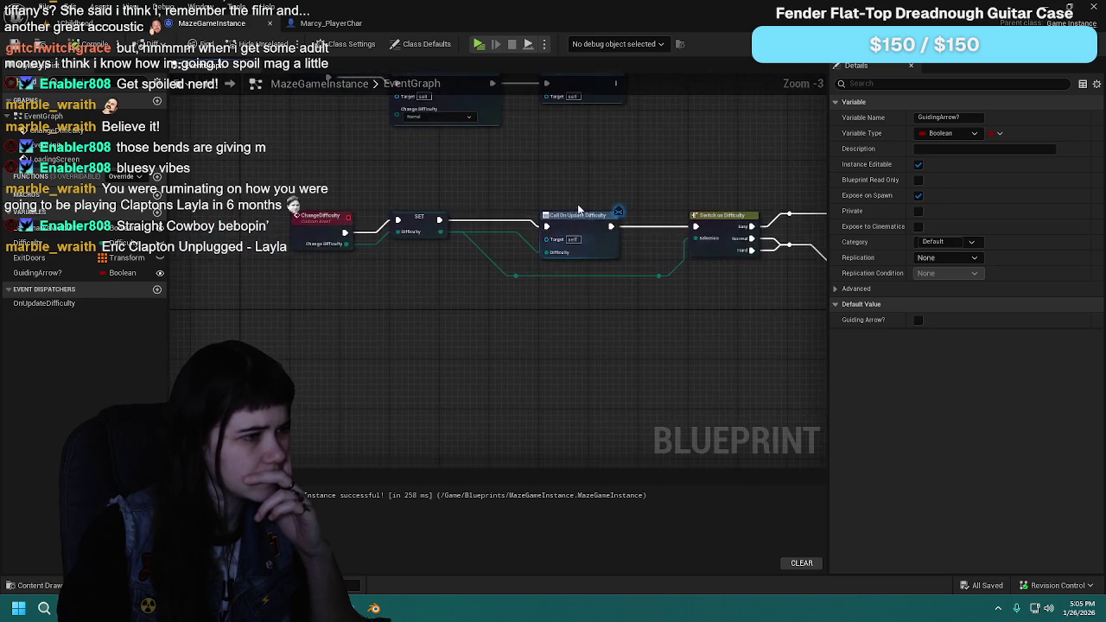
{"action": "scroll", "coordinate": [578, 210], "scroll_direction": "down", "scroll_amount": 1}
{"action": "scroll", "coordinate": [585, 410], "scroll_direction": "up", "scroll_amount": 1}
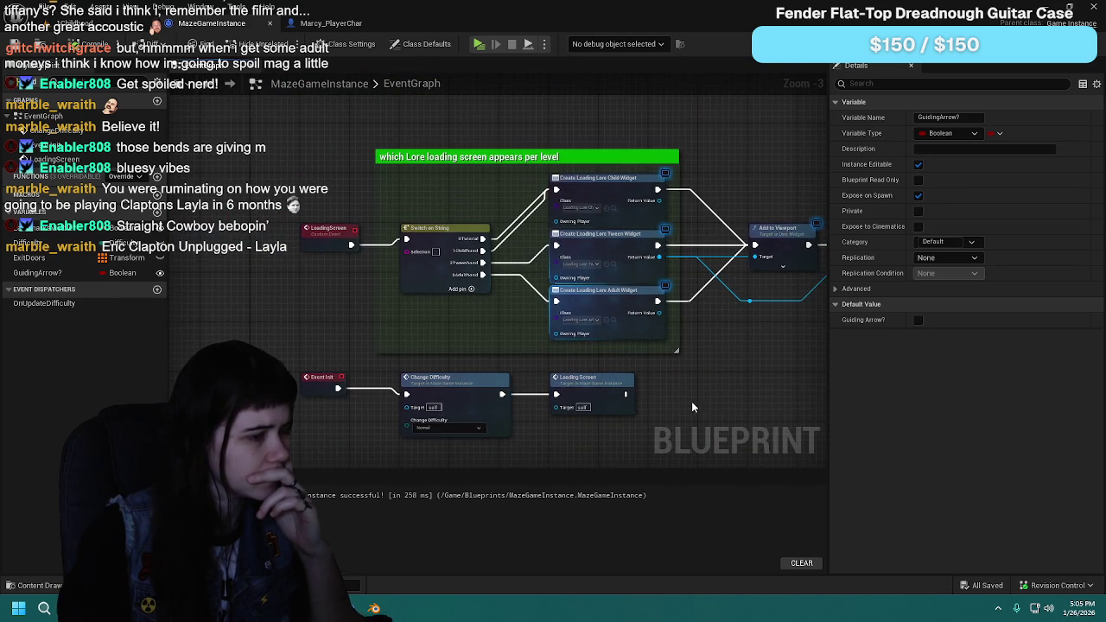
{"action": "scroll", "coordinate": [691, 401], "scroll_direction": "down", "scroll_amount": 1}
Step: Inspect the Loading Screen node, frame the Switch and SET Guiding Arrow? nodes, then return to Marcy_PlayerChar
{"action": "left_click", "coordinate": [523, 310]}
{"action": "scroll", "coordinate": [662, 346], "scroll_direction": "up", "scroll_amount": 1}
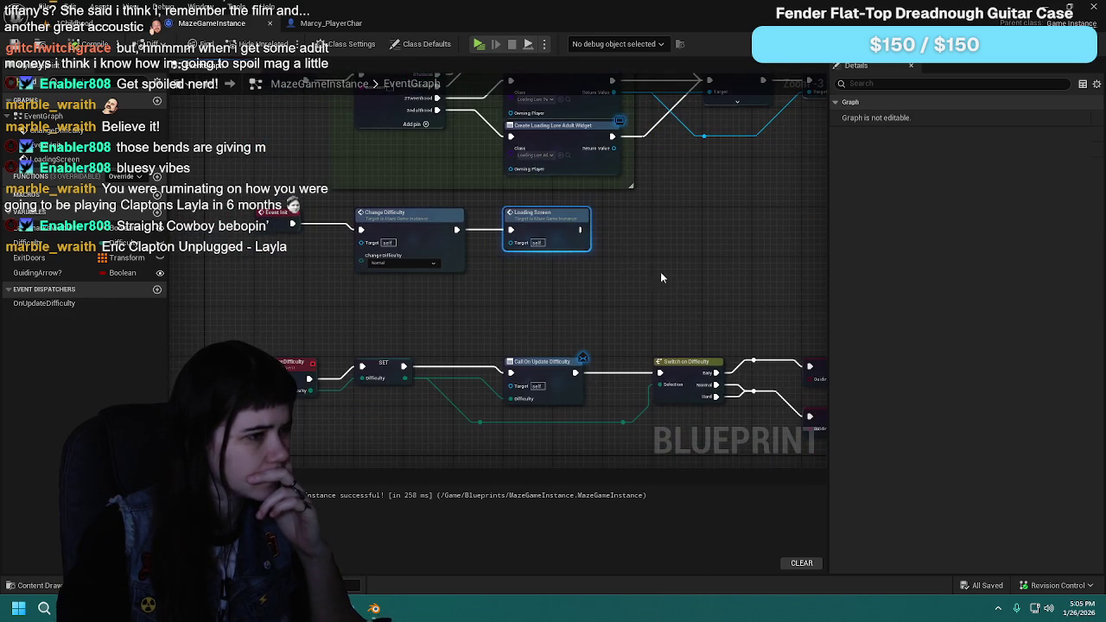
{"action": "left_click", "coordinate": [630, 257]}
{"action": "scroll", "coordinate": [631, 257], "scroll_direction": "down", "scroll_amount": 1}
{"action": "scroll", "coordinate": [614, 184], "scroll_direction": "up", "scroll_amount": 1}
{"action": "mouse_move", "coordinate": [613, 184]}
{"action": "left_mouse_down"}
{"action": "mouse_move", "coordinate": [605, 173]}
{"action": "mouse_move", "coordinate": [529, 202]}
{"action": "mouse_move", "coordinate": [358, 216]}
{"action": "left_mouse_up"}
{"action": "scroll", "coordinate": [471, 235], "scroll_direction": "up", "scroll_amount": 1}
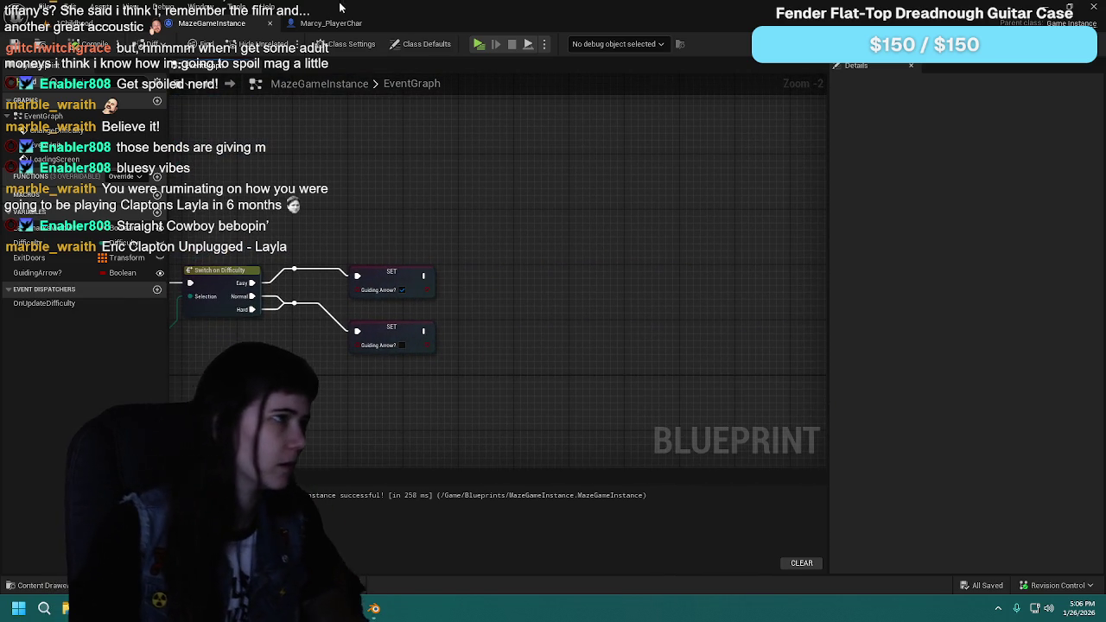
{"action": "key", "text": "ctrl+Tab"}
Step: Copy the easy-mode guiding arrow comment group from Marcy_PlayerChar and paste it into MazeGameInstance
{"action": "left_click", "coordinate": [399, 67]}
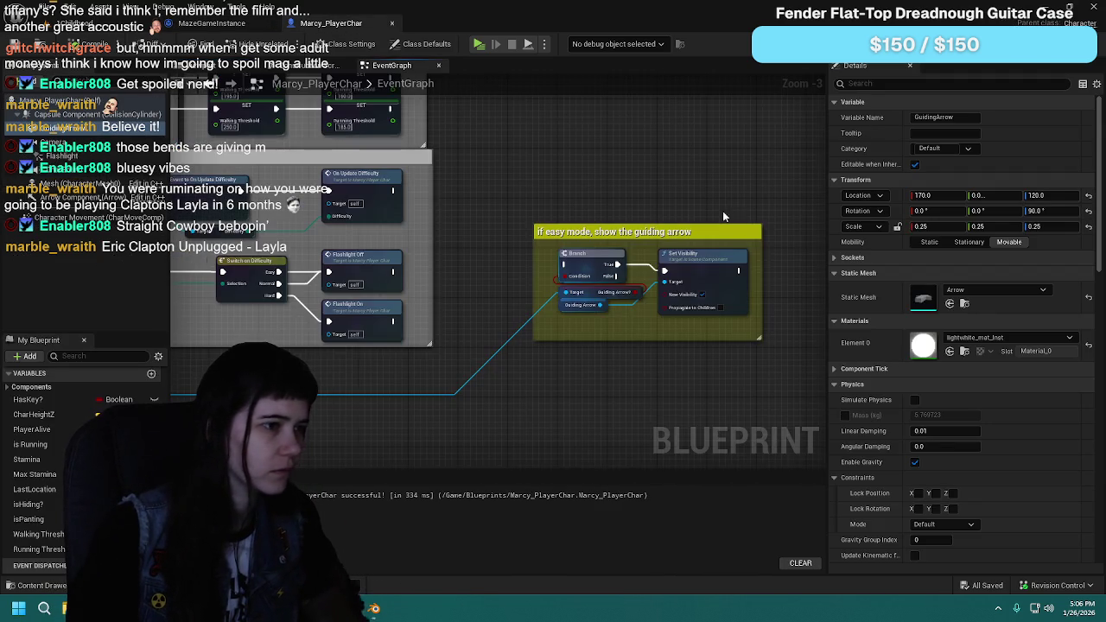
{"action": "left_click_drag", "start_coordinate": [397, 185], "coordinate": [684, 353]}
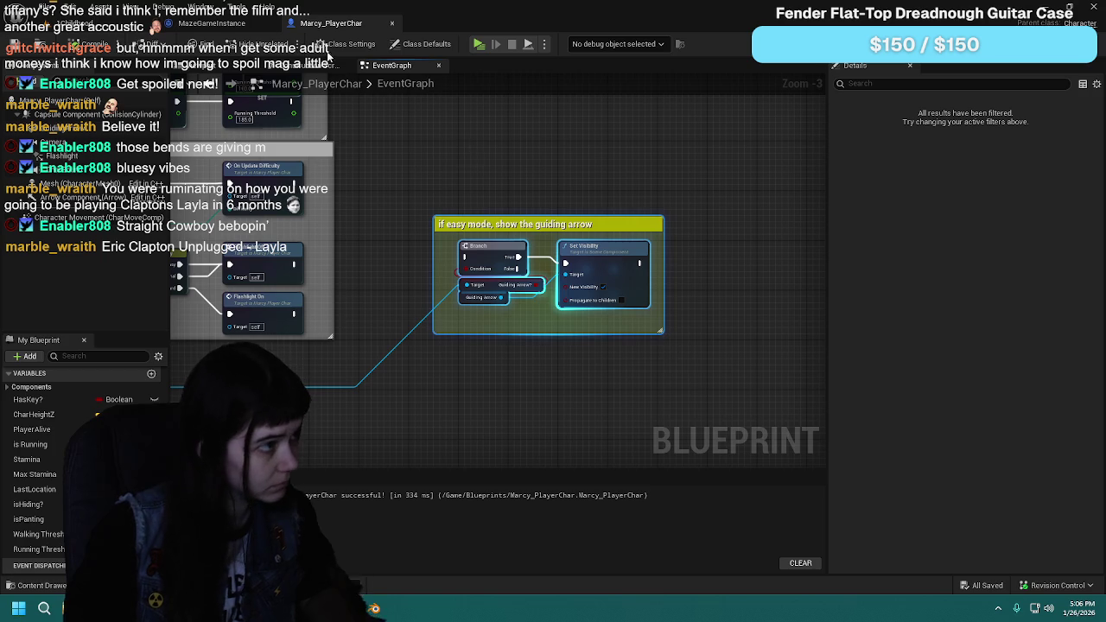
{"action": "left_click", "coordinate": [188, 25]}
{"action": "key", "text": "ctrl+v"}
{"action": "mouse_move", "coordinate": [641, 275]}
{"action": "left_mouse_down"}
{"action": "mouse_move", "coordinate": [655, 269]}
{"action": "mouse_move", "coordinate": [558, 283]}
{"action": "left_mouse_up"}
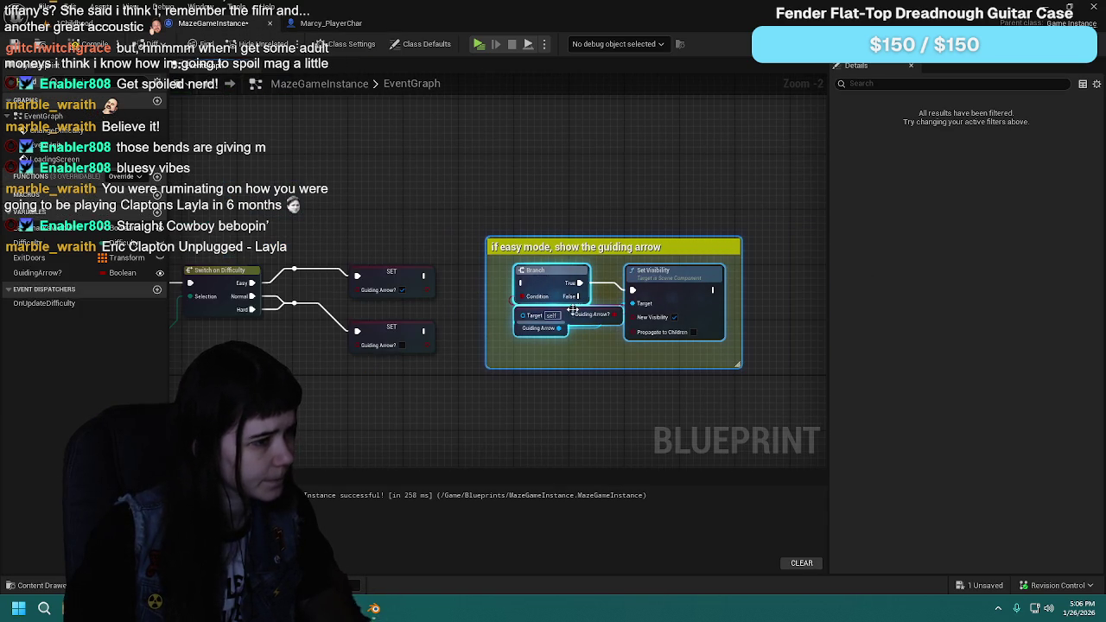
Step: Wire the Easy SET Guiding Arrow? node into the pasted Branch
{"action": "left_click", "coordinate": [566, 315]}
{"action": "mouse_move", "coordinate": [424, 290]}
{"action": "left_mouse_down"}
{"action": "mouse_move", "coordinate": [524, 299]}
{"action": "mouse_move", "coordinate": [505, 280]}
{"action": "mouse_move", "coordinate": [521, 282]}
{"action": "left_mouse_up"}
{"action": "scroll", "coordinate": [689, 207], "scroll_direction": "down", "scroll_amount": 2}
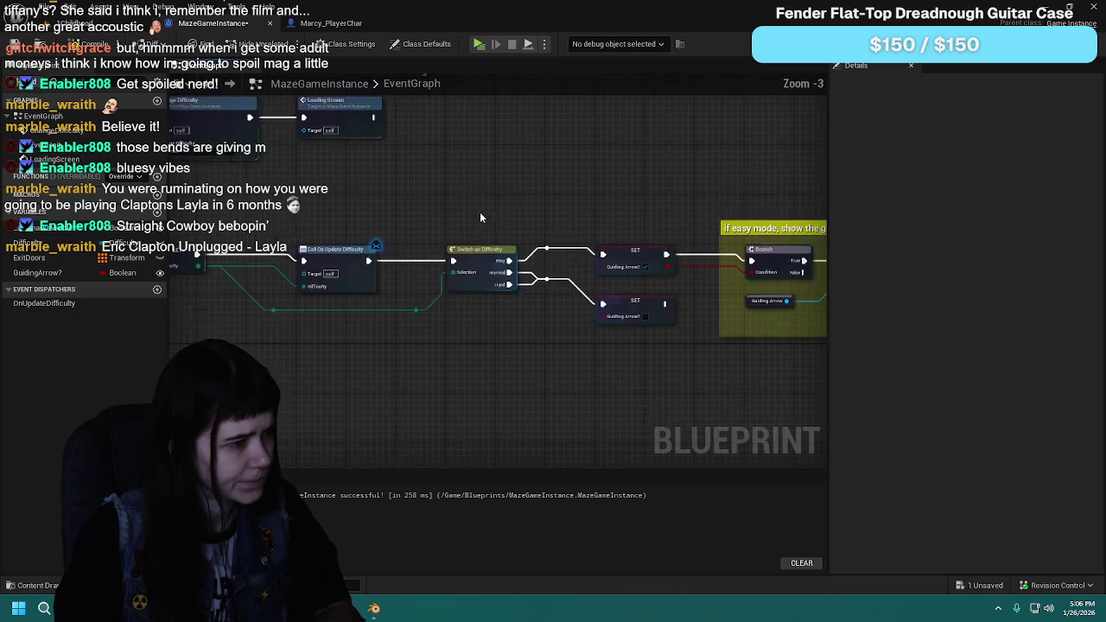
{"action": "left_click_drag", "start_coordinate": [747, 215], "coordinate": [538, 218]}
{"action": "scroll", "coordinate": [519, 212], "scroll_direction": "up", "scroll_amount": 1}
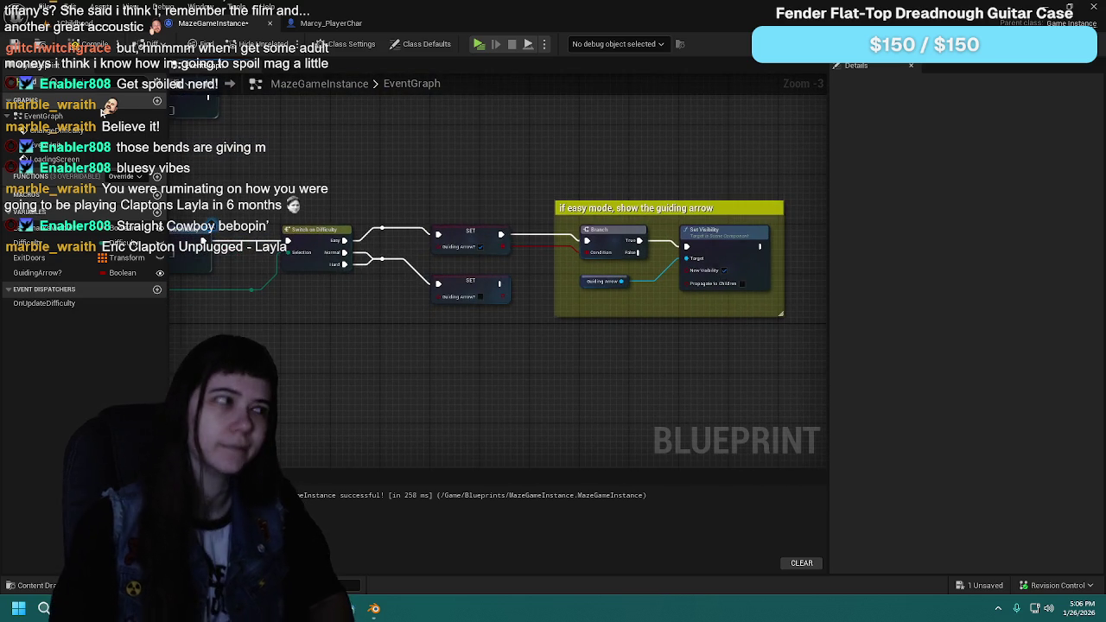
Step: Compile and save MazeGameInstance, then select the errored Guiding Arrow getter
{"action": "left_click", "coordinate": [15, 47]}
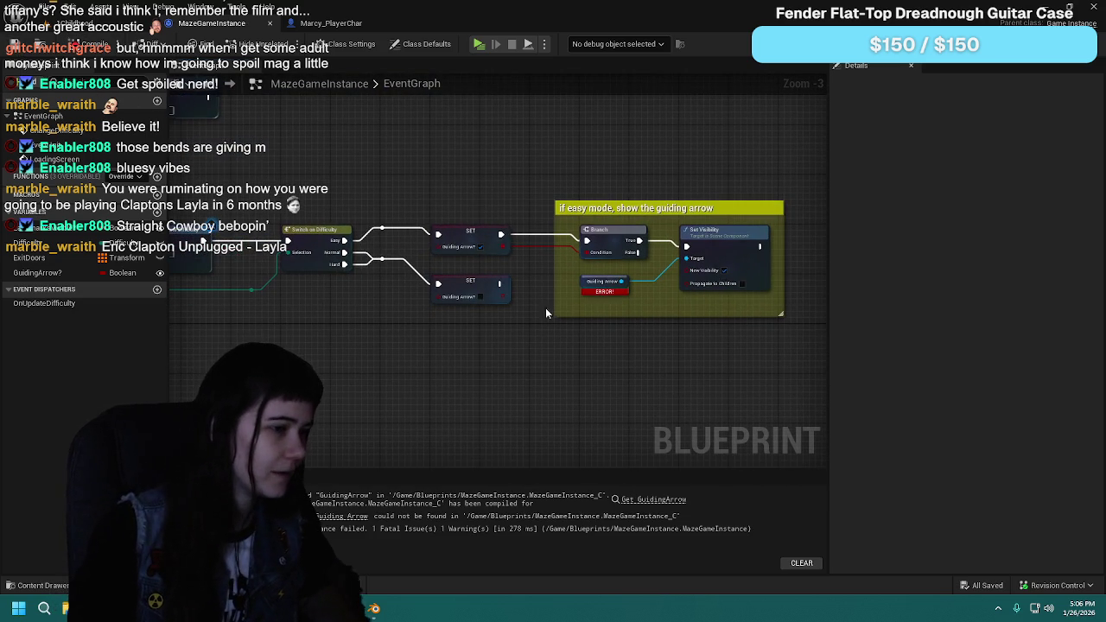
{"action": "scroll", "coordinate": [548, 320], "scroll_direction": "up", "scroll_amount": 1}
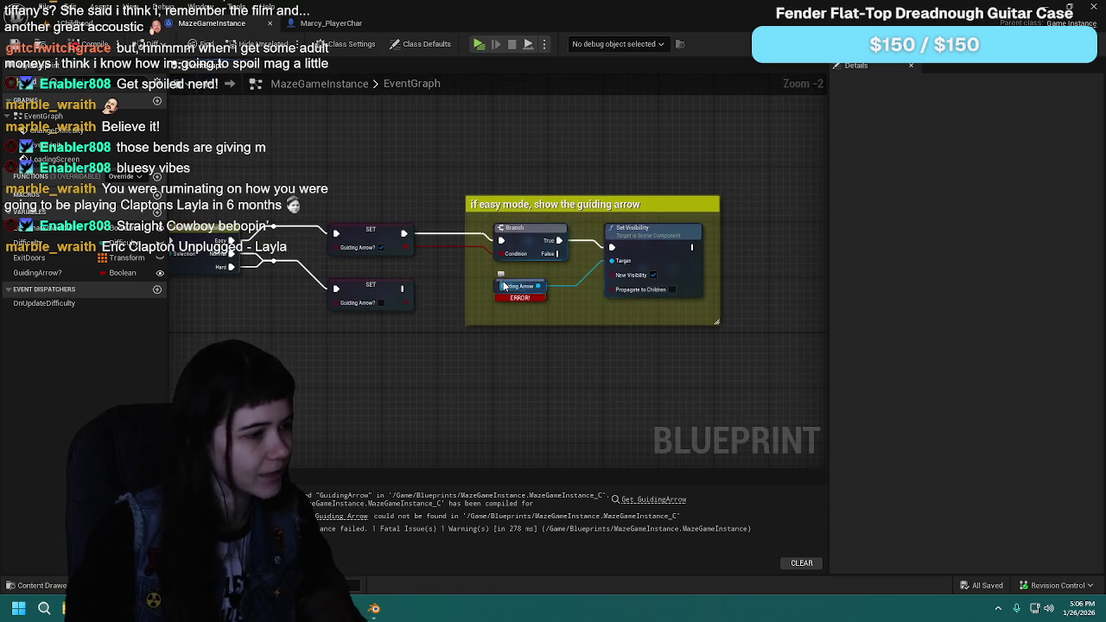
{"action": "left_click", "coordinate": [503, 287]}
Step: Replace the broken getter with a Get Actor Of Class node set to Marcy_PlayerChar
{"action": "key", "text": "Delete"}
{"action": "right_click", "coordinate": [489, 364]}
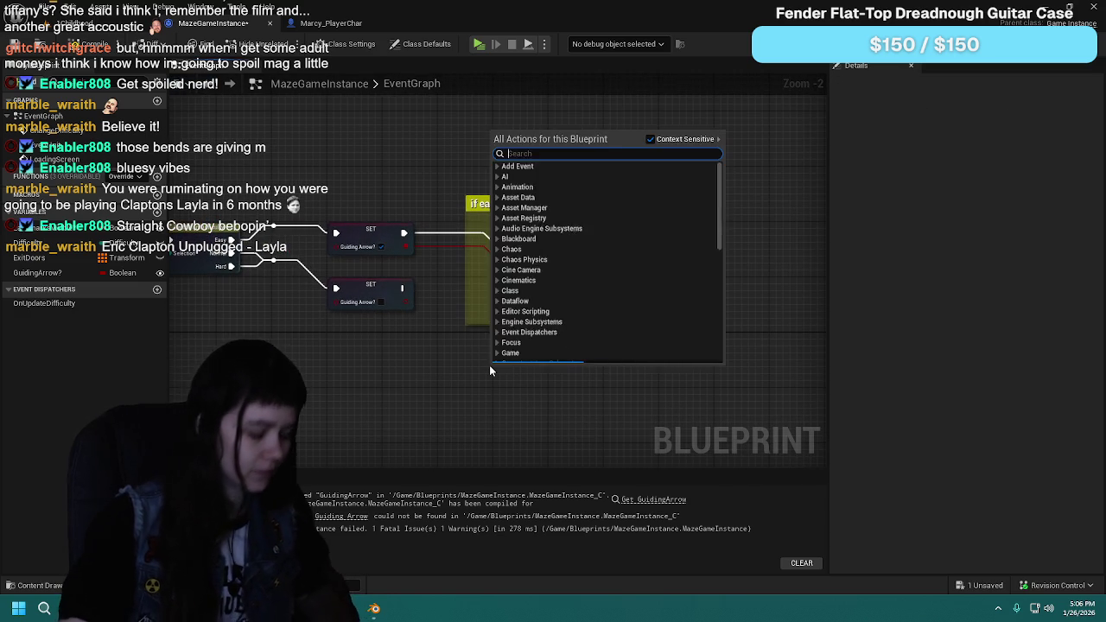
{"action": "type", "text": "get actor oc"}
{"action": "key", "text": "BackSpace"}
{"action": "type", "text": "f cla"}
{"action": "left_click", "coordinate": [537, 178]}
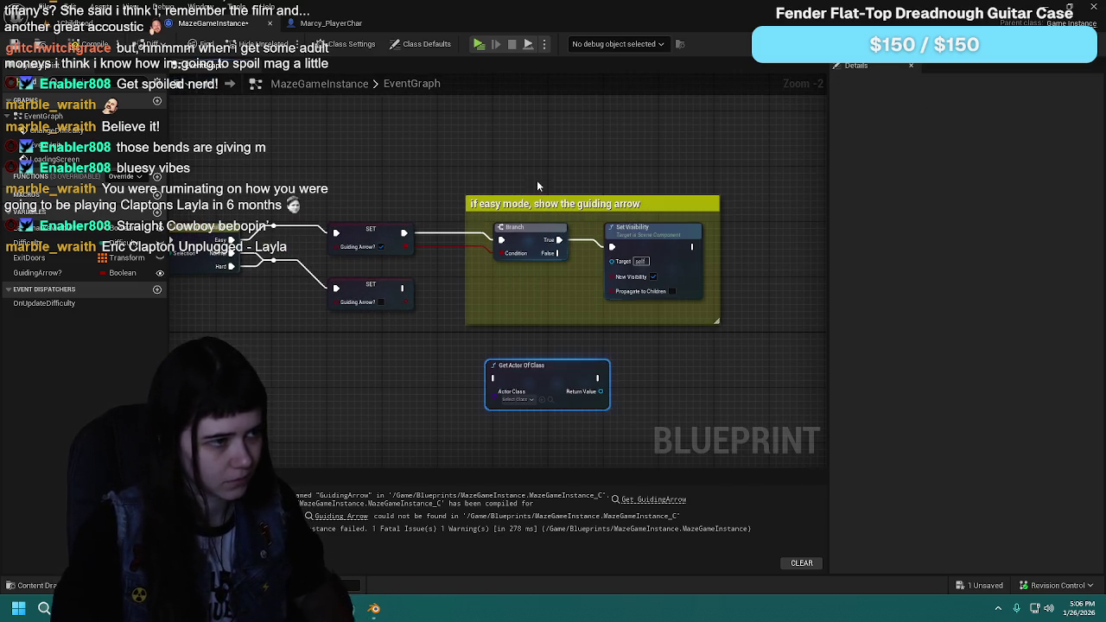
{"action": "left_click", "coordinate": [523, 400]}
{"action": "type", "text": "marcy"}
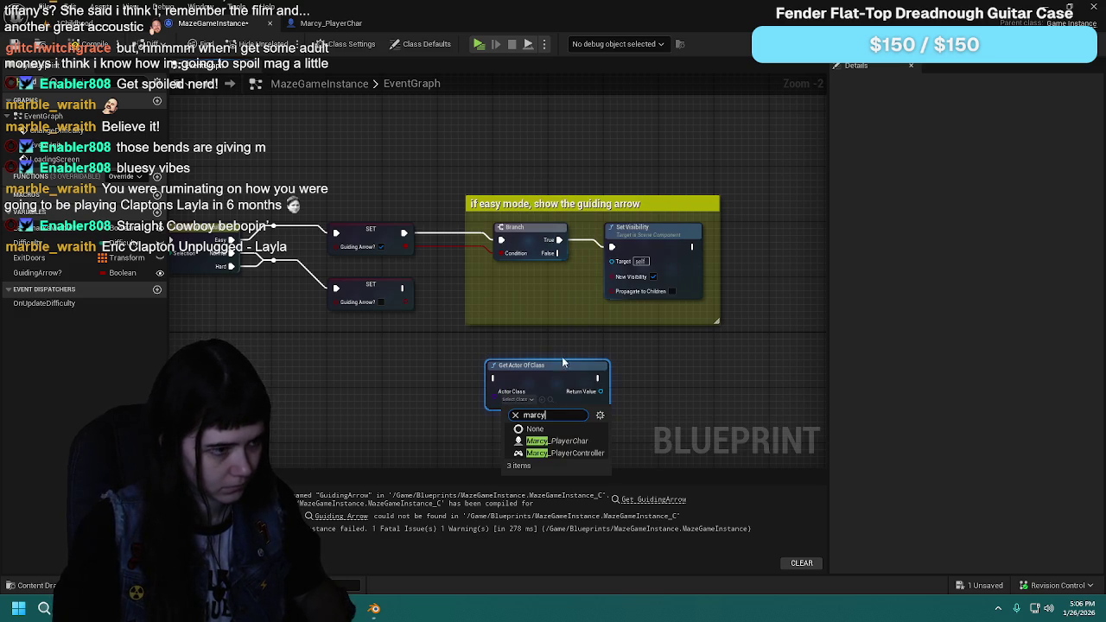
{"action": "left_click", "coordinate": [579, 442]}
Step: Get Guiding Arrow from the found actor and connect it to Set Visibility's Target
{"action": "left_click_drag", "start_coordinate": [609, 391], "coordinate": [660, 378]}
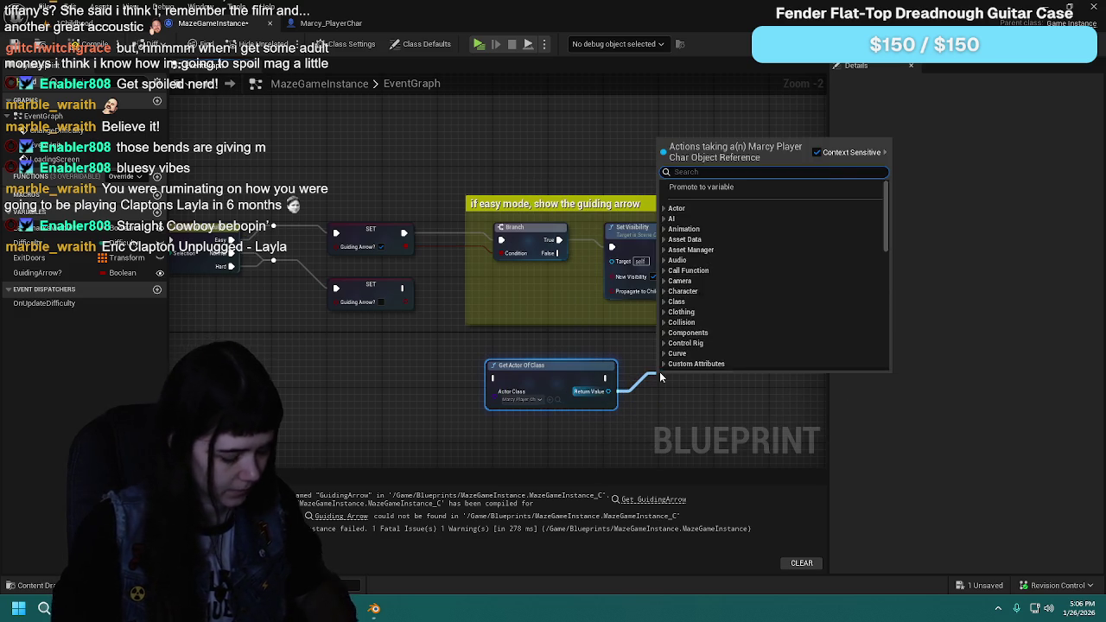
{"action": "type", "text": "get guiding"}
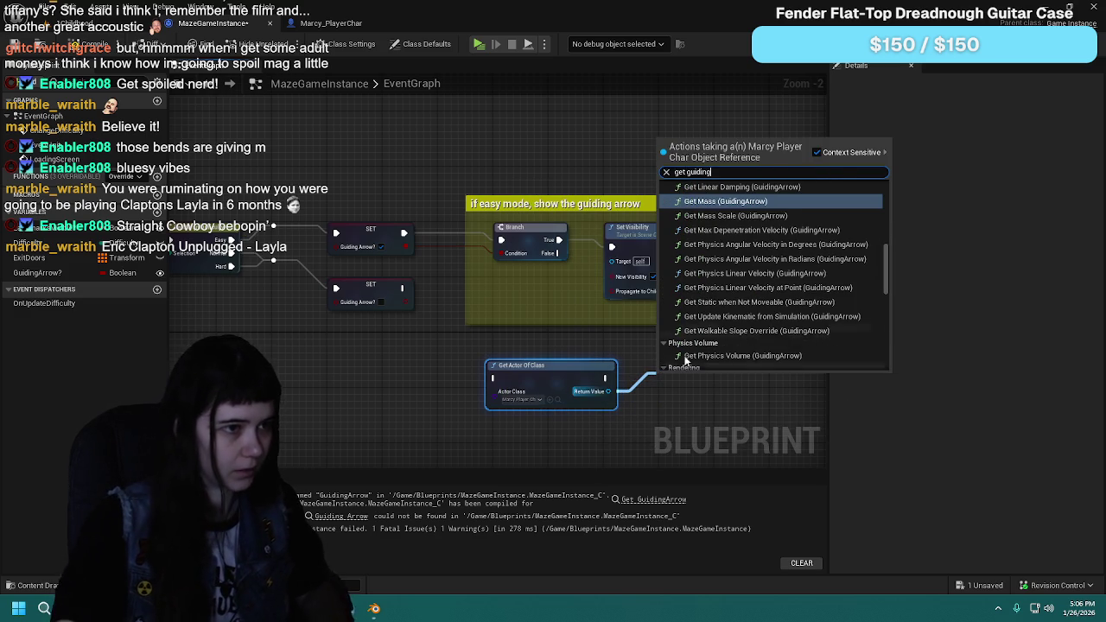
{"action": "scroll", "coordinate": [816, 338], "scroll_direction": "down", "scroll_amount": 5}
{"action": "left_click", "coordinate": [717, 360]}
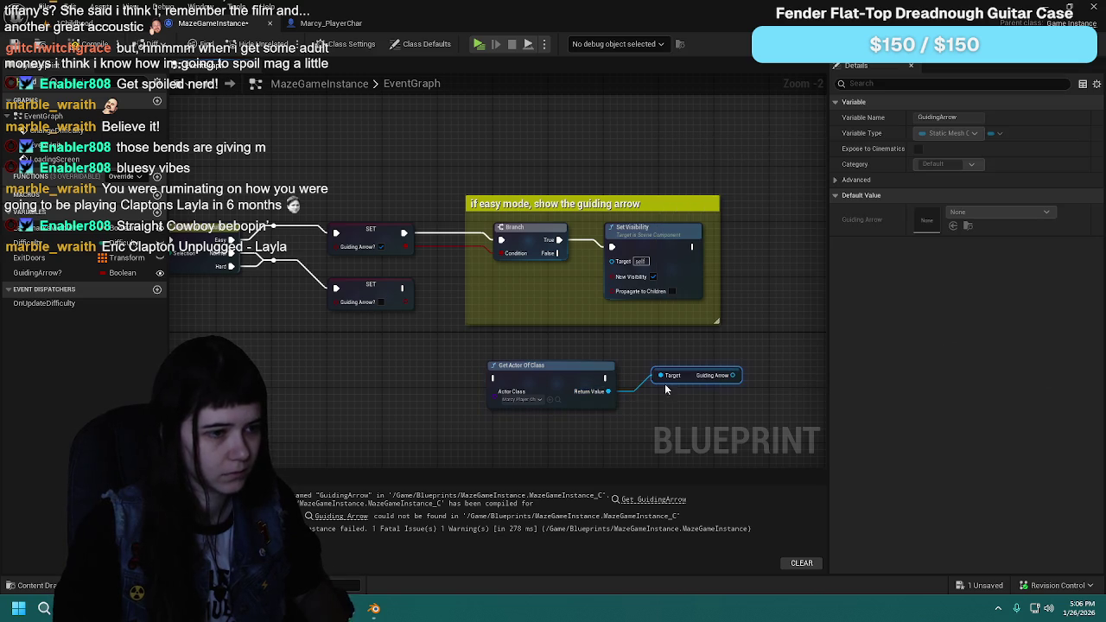
{"action": "mouse_move", "coordinate": [733, 375]}
{"action": "left_mouse_down"}
{"action": "mouse_move", "coordinate": [683, 355]}
{"action": "mouse_move", "coordinate": [612, 261]}
{"action": "left_mouse_up"}
{"action": "left_click_drag", "start_coordinate": [807, 299], "coordinate": [760, 315]}
{"action": "left_click_drag", "start_coordinate": [390, 171], "coordinate": [679, 347]}
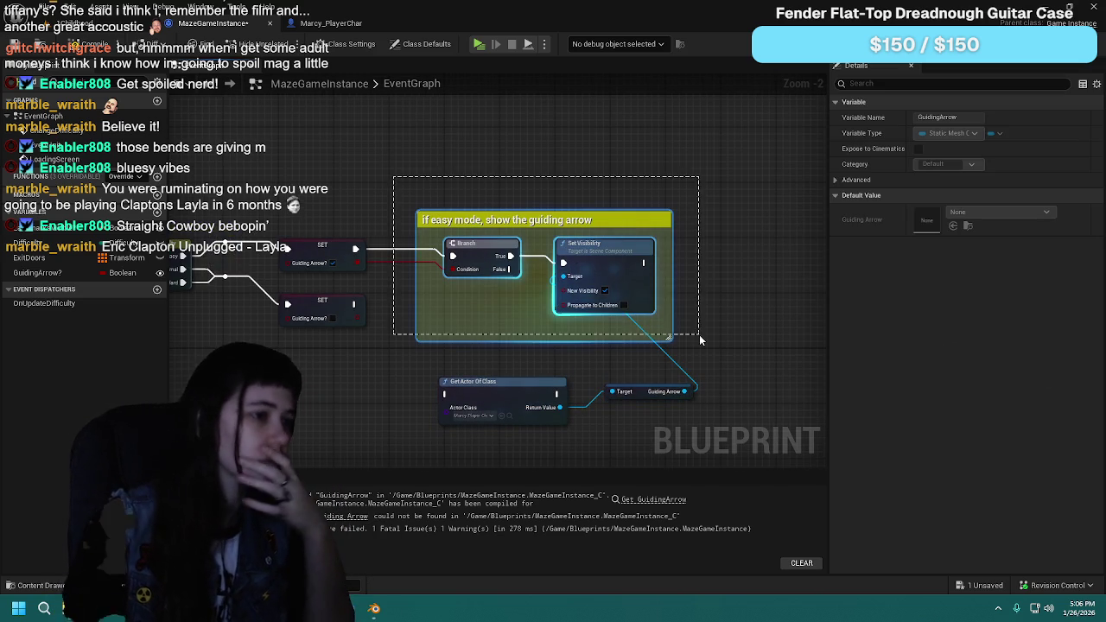
Step: Enlarge the comment box and wire Get Actor Of Class inside it between SET and Branch
{"action": "mouse_move", "coordinate": [460, 256]}
{"action": "left_mouse_down"}
{"action": "mouse_move", "coordinate": [702, 256]}
{"action": "mouse_move", "coordinate": [689, 256]}
{"action": "left_mouse_up"}
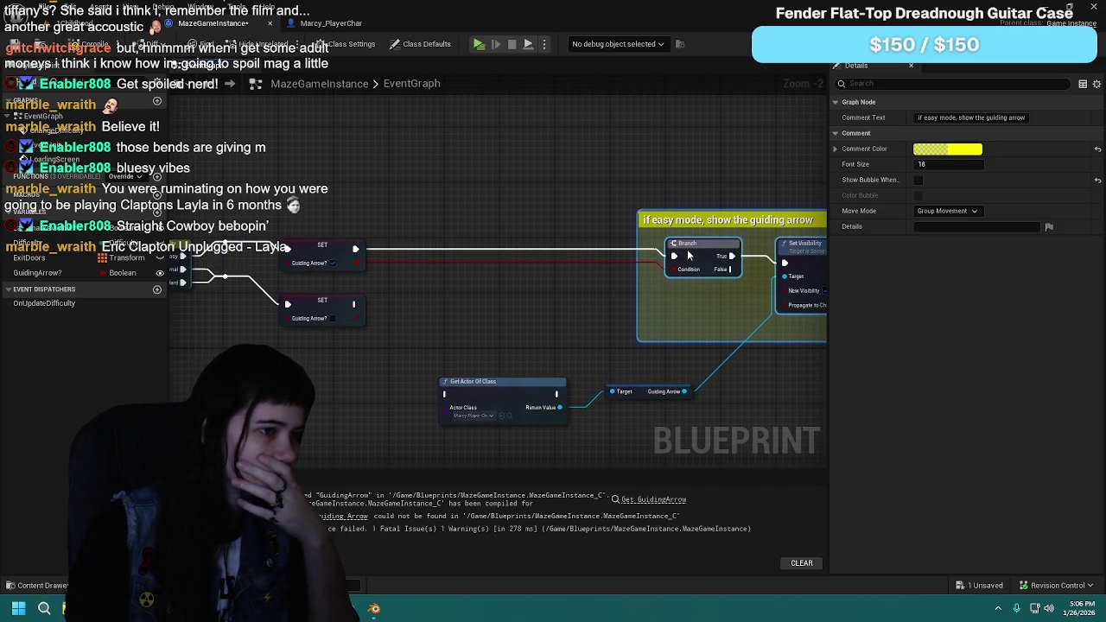
{"action": "left_click_drag", "start_coordinate": [640, 286], "coordinate": [478, 286]}
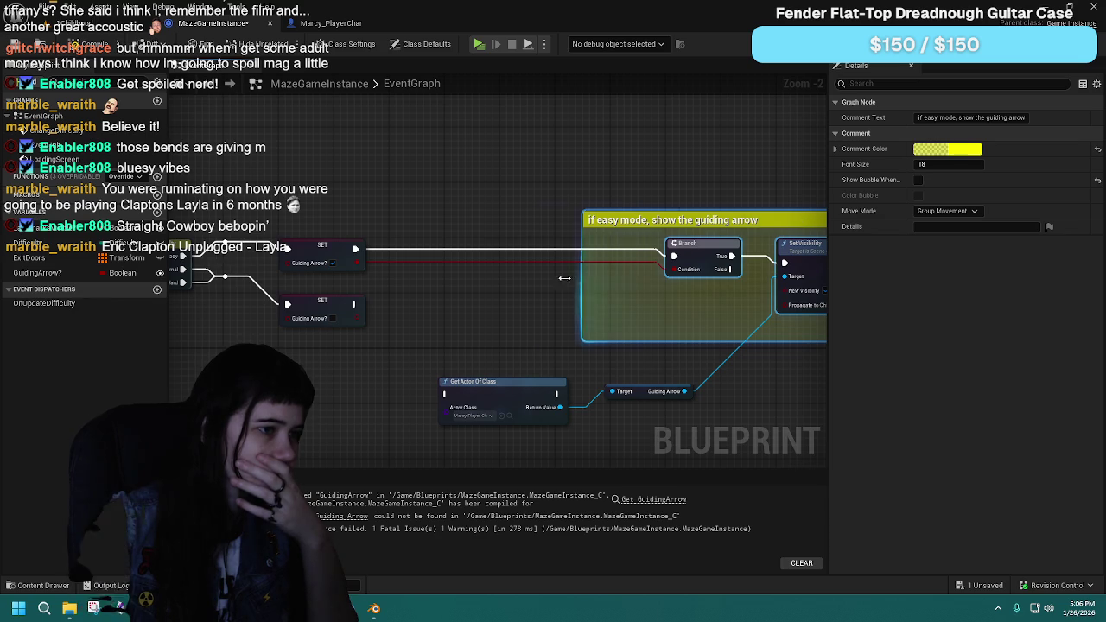
{"action": "mouse_move", "coordinate": [491, 408]}
{"action": "left_mouse_down"}
{"action": "mouse_move", "coordinate": [482, 289]}
{"action": "mouse_move", "coordinate": [550, 297]}
{"action": "left_mouse_up"}
{"action": "left_click_drag", "start_coordinate": [356, 250], "coordinate": [499, 282]}
{"action": "left_click_drag", "start_coordinate": [612, 283], "coordinate": [674, 255]}
{"action": "left_click_drag", "start_coordinate": [548, 289], "coordinate": [553, 256]}
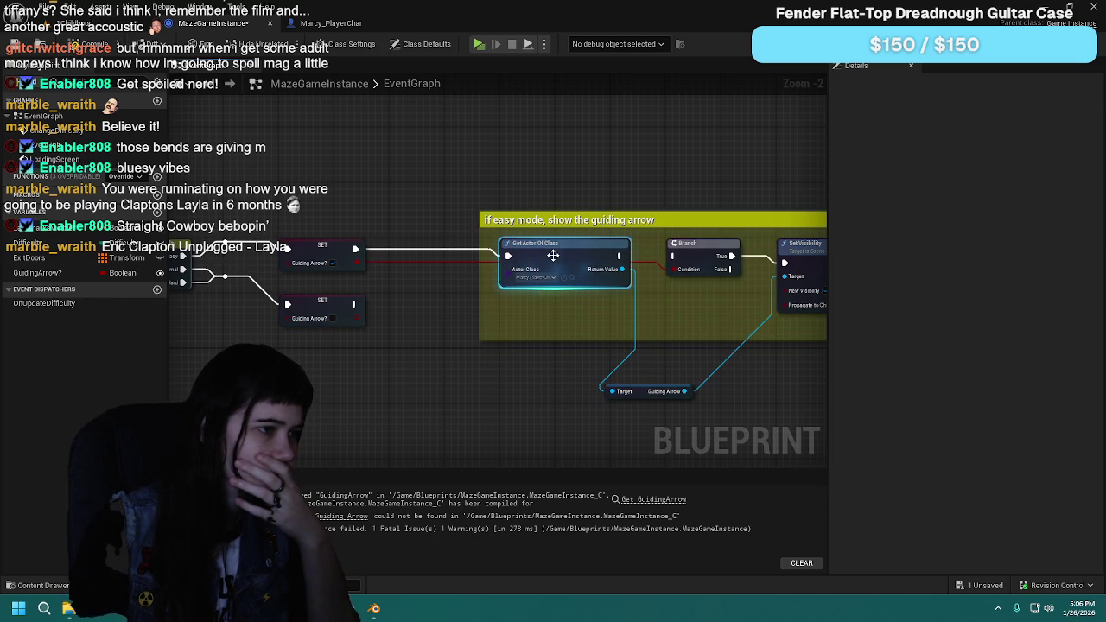
Step: Add a reroute on the Guiding Arrow wire, tidy the getter, then compile and save
{"action": "double_click", "coordinate": [419, 262]}
{"action": "left_click_drag", "start_coordinate": [423, 259], "coordinate": [471, 307]}
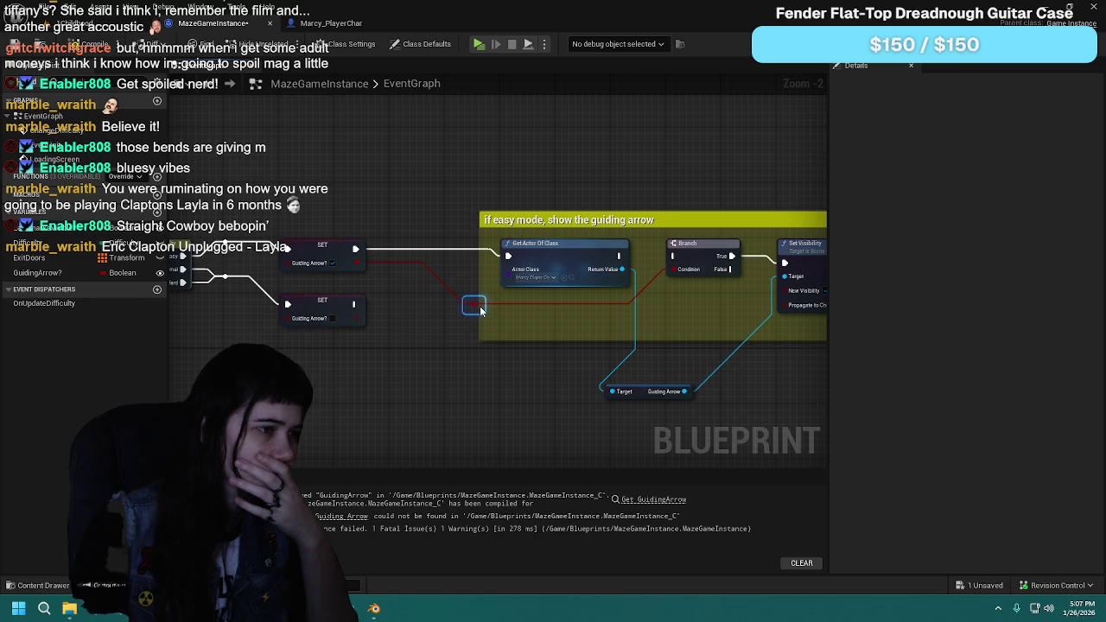
{"action": "mouse_move", "coordinate": [644, 397]}
{"action": "left_mouse_down"}
{"action": "mouse_move", "coordinate": [703, 294]}
{"action": "mouse_move", "coordinate": [506, 346]}
{"action": "left_mouse_up"}
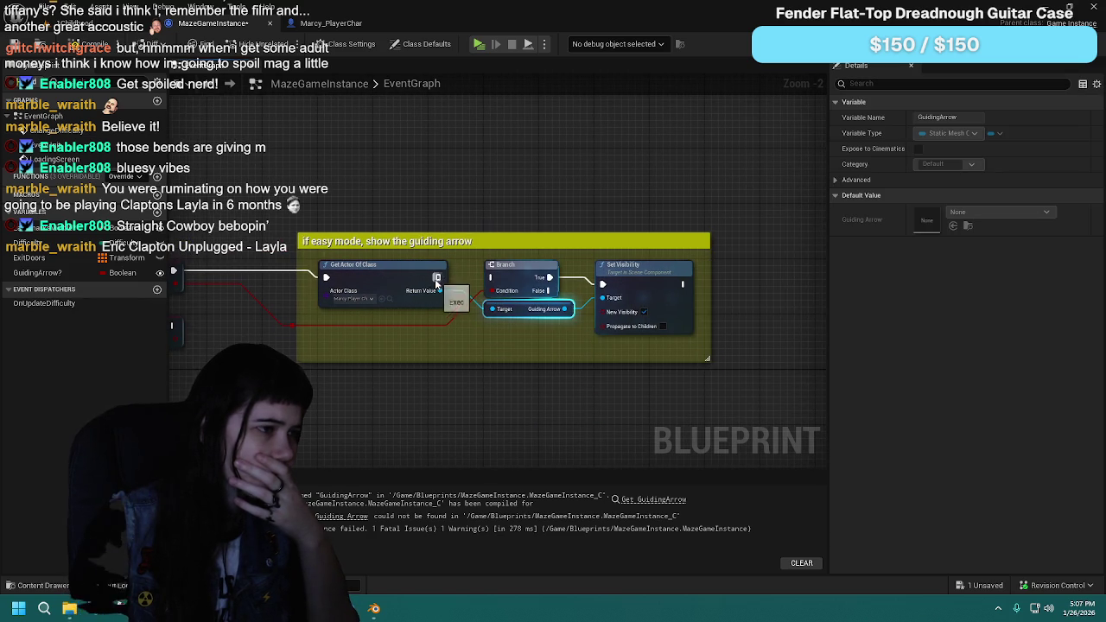
{"action": "left_click", "coordinate": [472, 180]}
{"action": "left_click", "coordinate": [87, 43]}
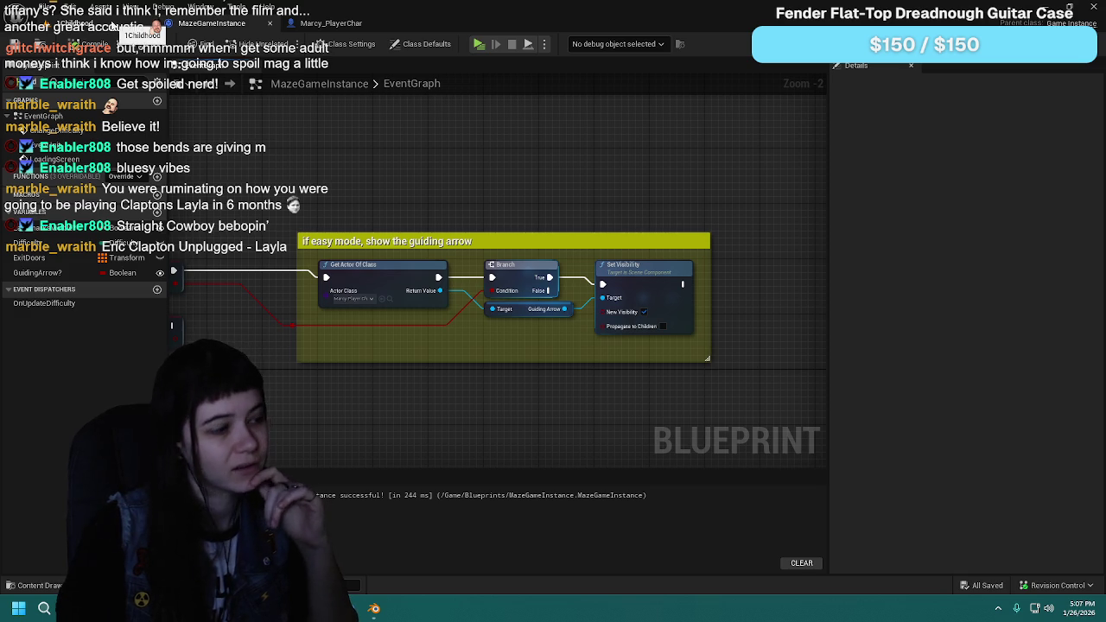
{"action": "mouse_move", "coordinate": [386, 184]}
{"action": "left_mouse_down"}
{"action": "mouse_move", "coordinate": [425, 191]}
{"action": "mouse_move", "coordinate": [426, 176]}
{"action": "mouse_move", "coordinate": [385, 174]}
{"action": "left_mouse_up"}
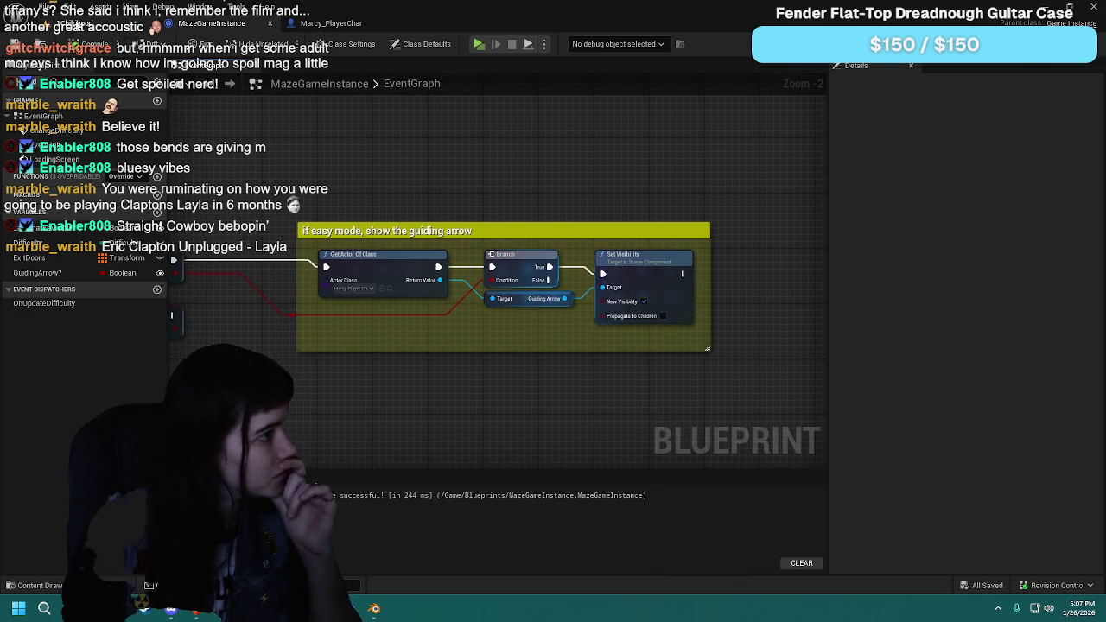
{"action": "left_click", "coordinate": [60, 23]}
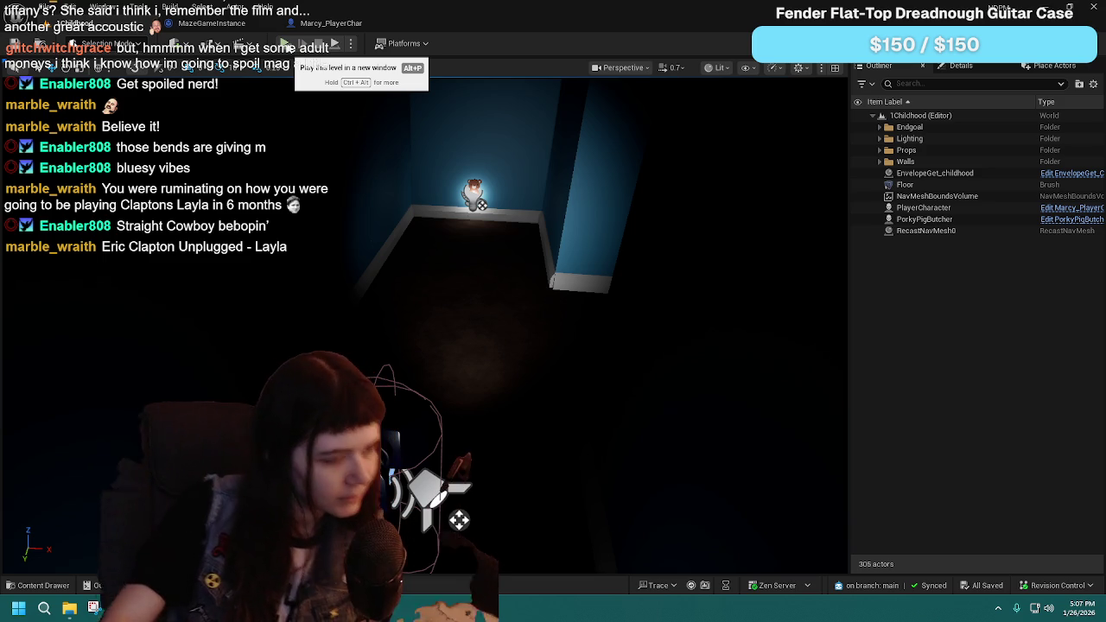
Step: Play the level, set Difficulty to Easy, apply, and walk toward the glowing guiding arrow
{"action": "left_click", "coordinate": [290, 45]}
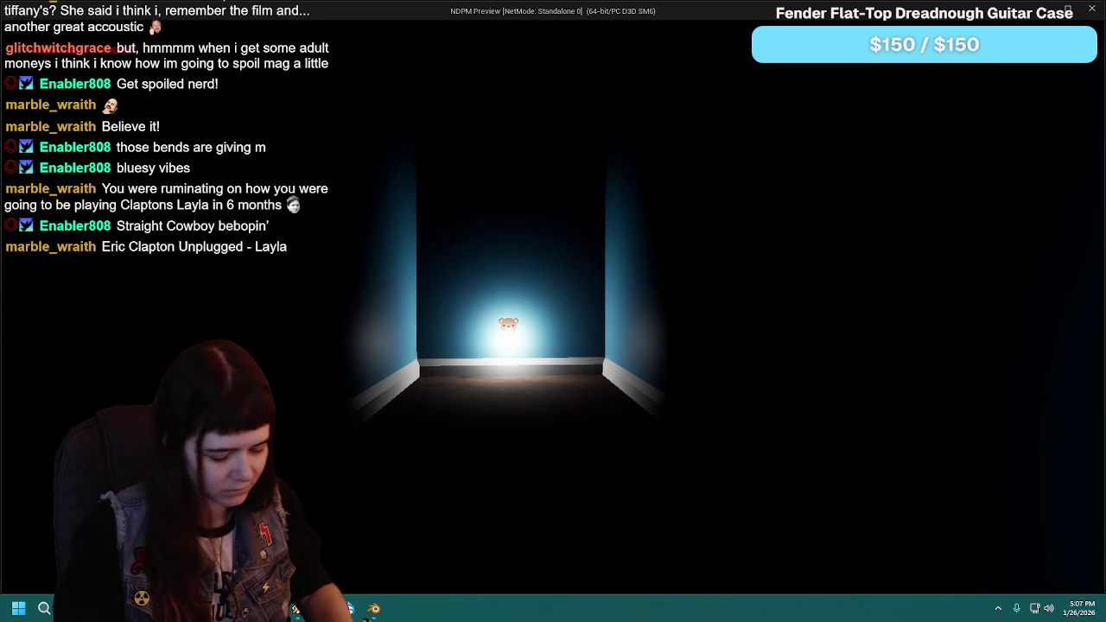
{"action": "key", "text": "Escape"}
{"action": "left_click", "coordinate": [566, 387]}
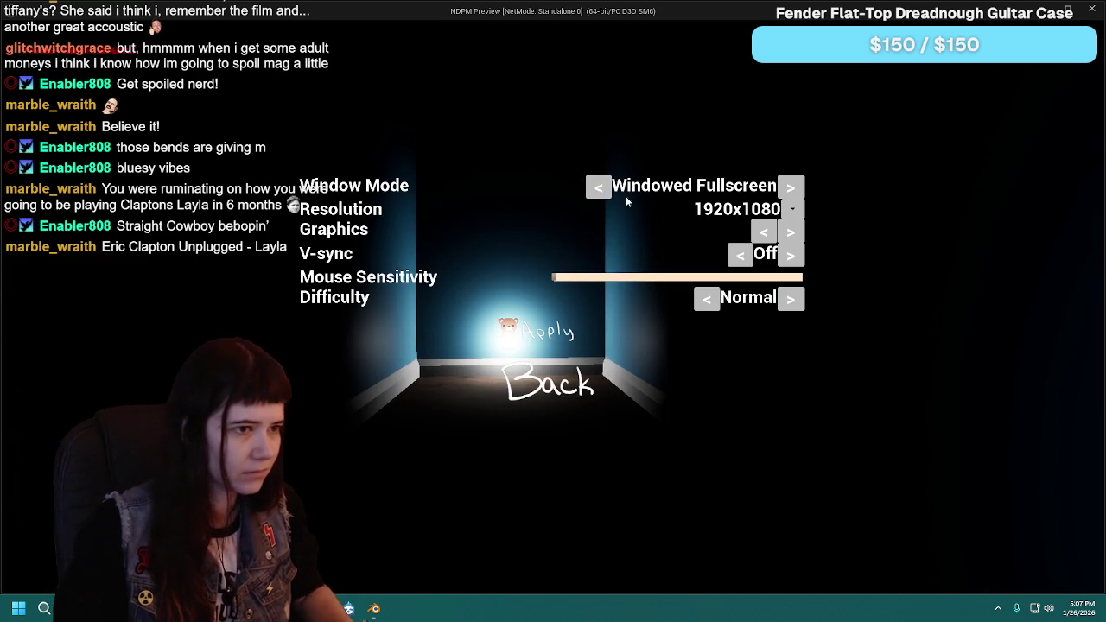
{"action": "left_click", "coordinate": [708, 299]}
{"action": "left_click", "coordinate": [553, 345]}
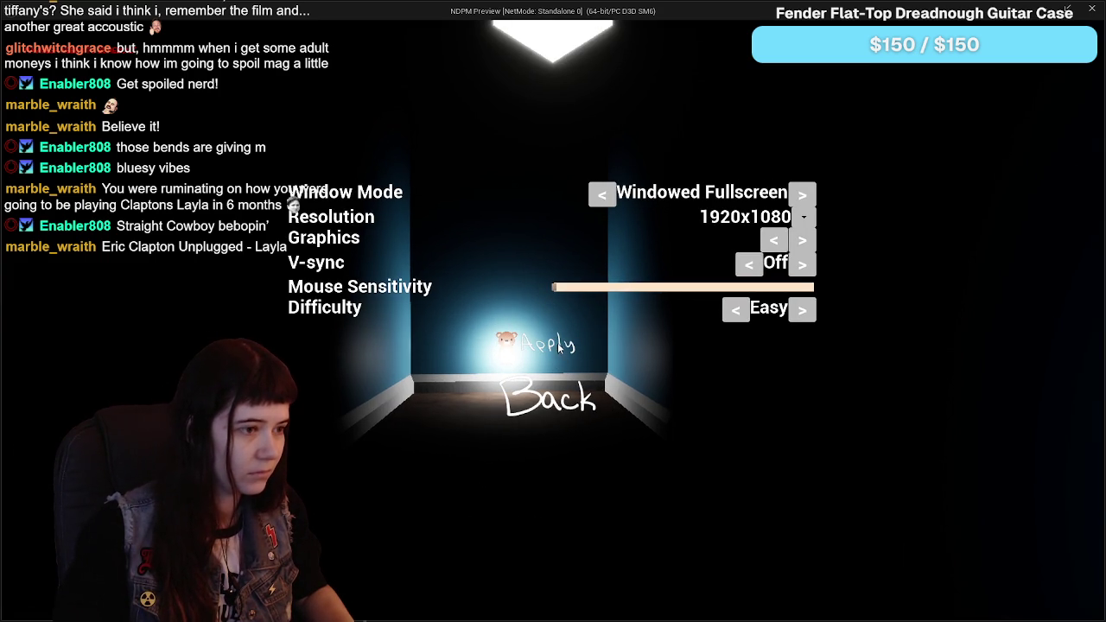
{"action": "left_click", "coordinate": [566, 402]}
{"action": "key", "text": "Escape"}
{"action": "key", "text": "w"}
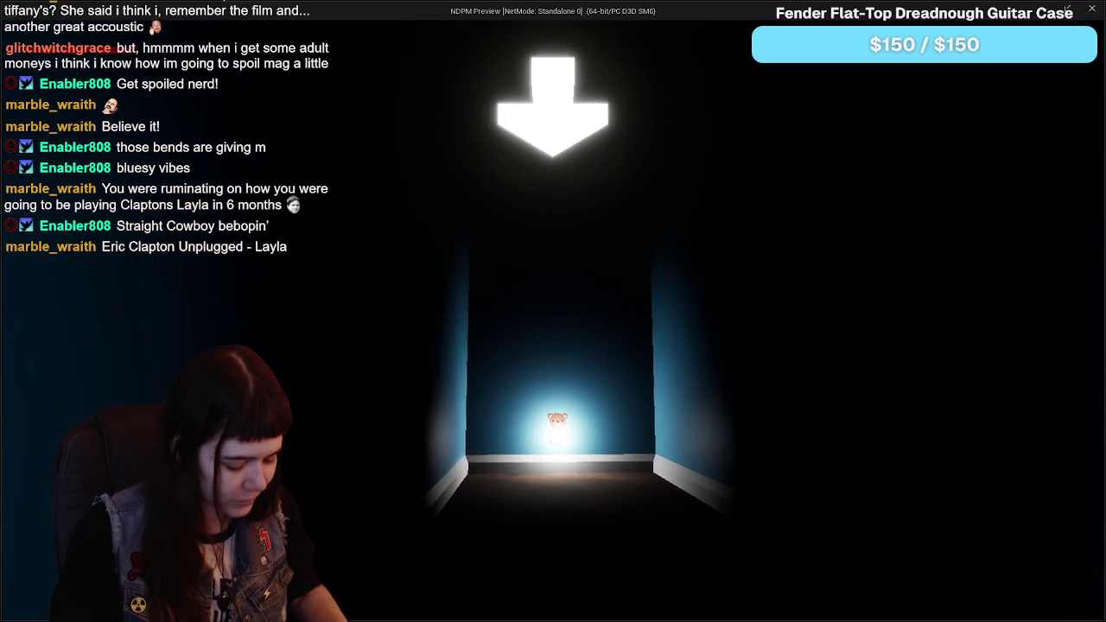
Step: Set Difficulty back to Normal and stop the preview
{"action": "key", "text": "Escape"}
{"action": "left_click", "coordinate": [570, 389]}
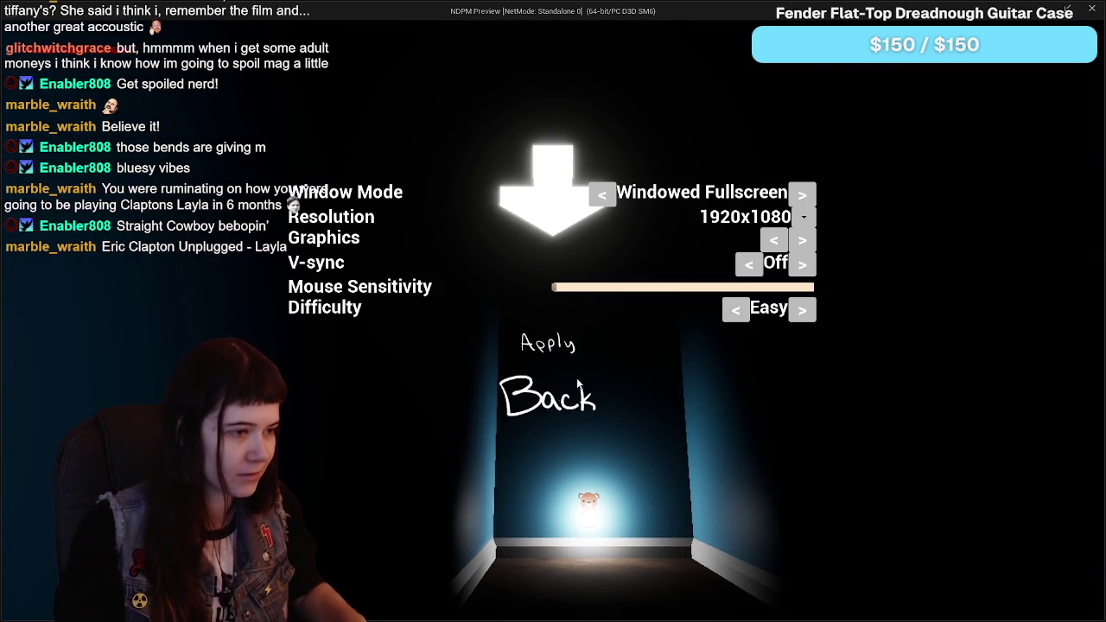
{"action": "left_click", "coordinate": [800, 312]}
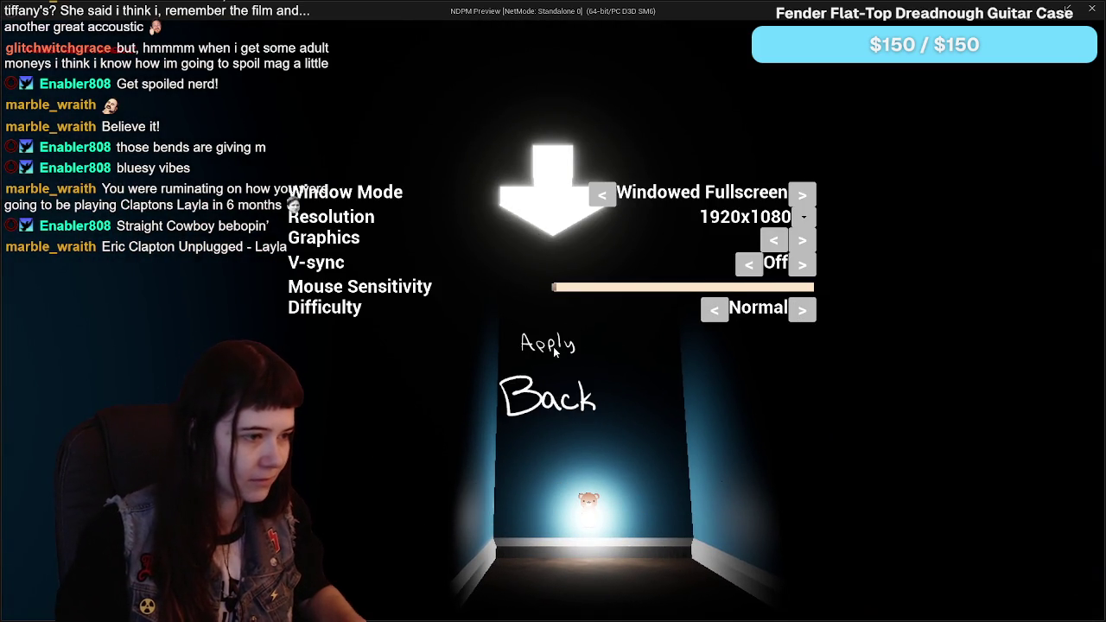
{"action": "left_click", "coordinate": [560, 402]}
{"action": "key", "text": "Escape"}
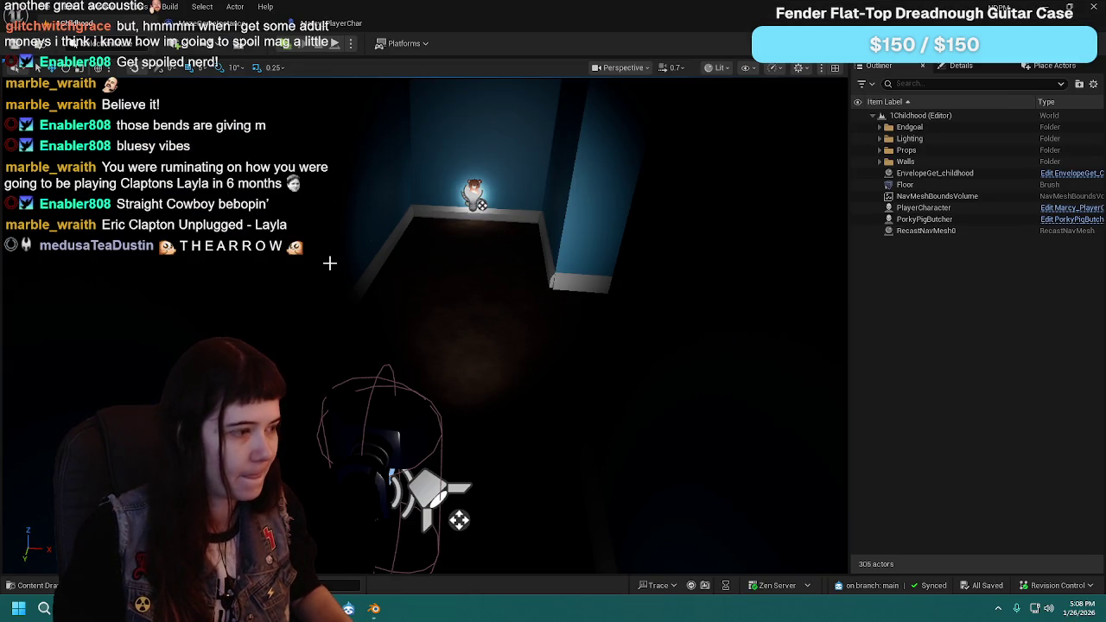
Step: Duplicate the Set Visibility node for Guiding Arrow as a hide node driven by the Branch's False path
{"action": "left_click", "coordinate": [341, 24]}
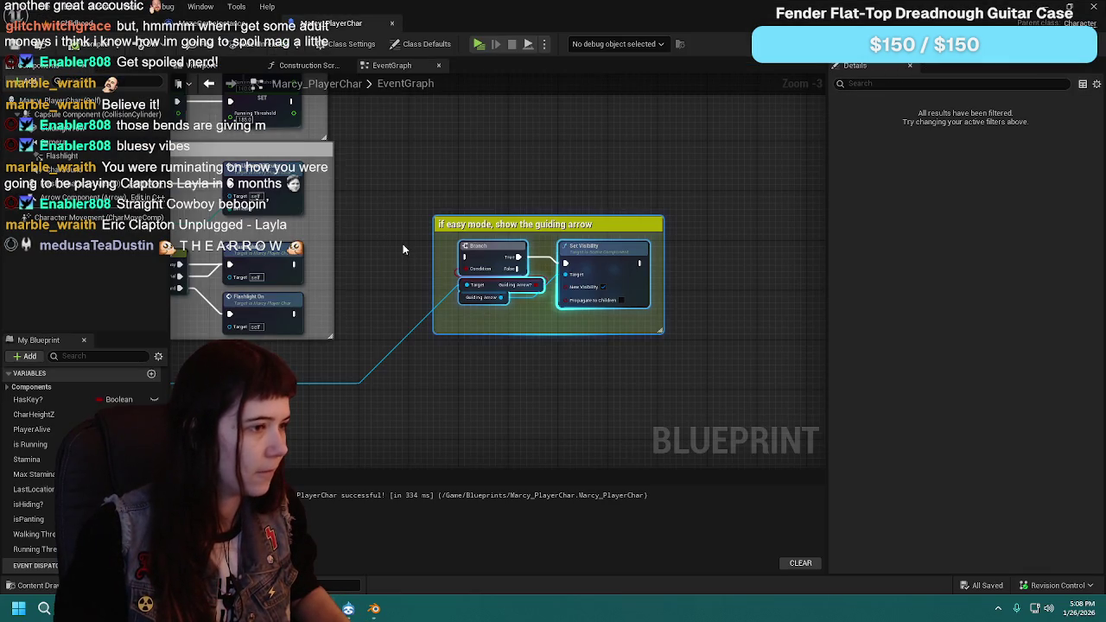
{"action": "left_click", "coordinate": [229, 23]}
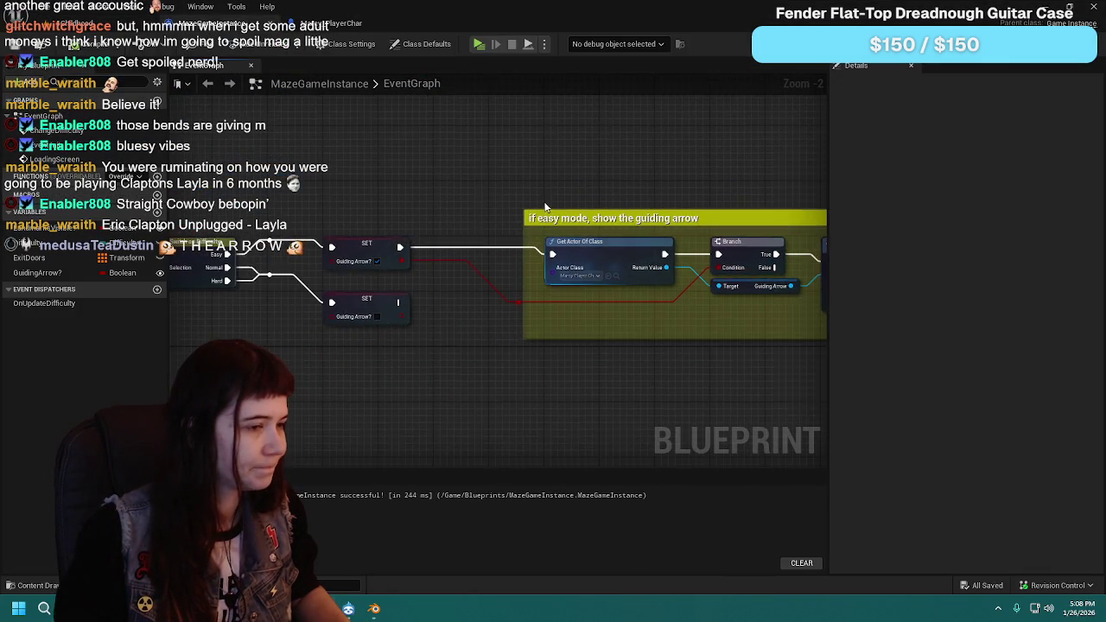
{"action": "scroll", "coordinate": [604, 217], "scroll_direction": "down", "scroll_amount": 1}
{"action": "left_click_drag", "start_coordinate": [663, 256], "coordinate": [525, 279]}
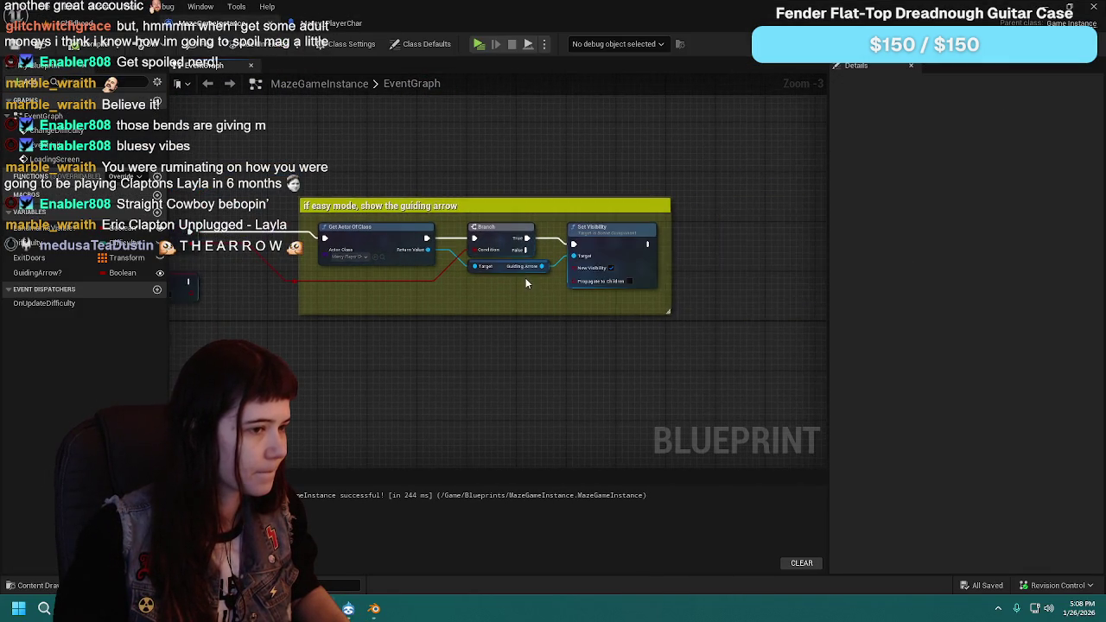
{"action": "scroll", "coordinate": [525, 279], "scroll_direction": "up", "scroll_amount": 1}
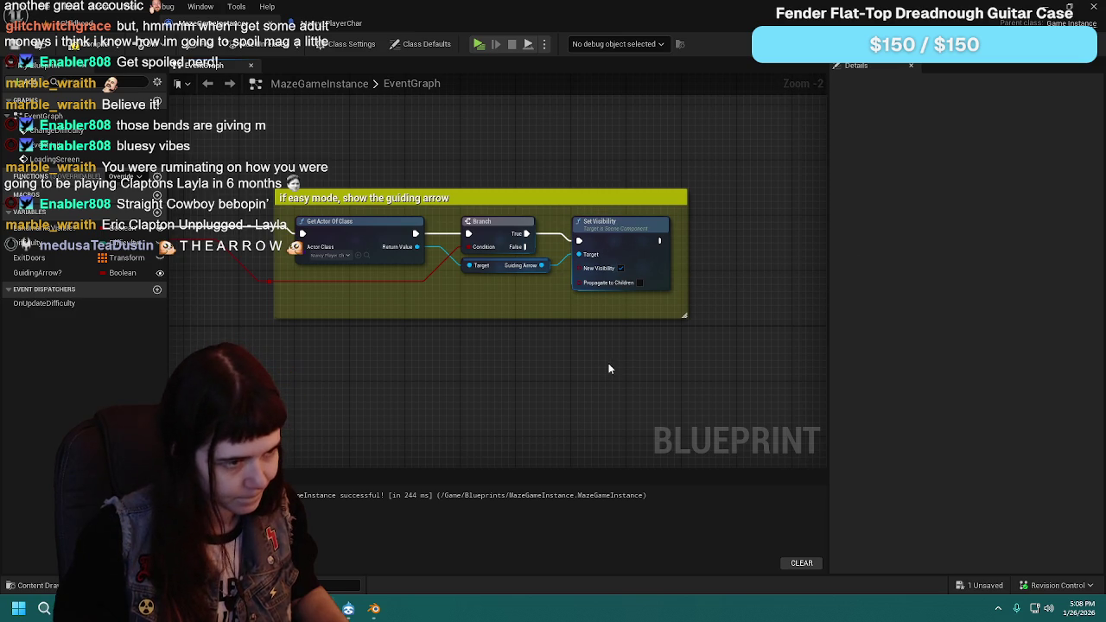
{"action": "left_click", "coordinate": [604, 227]}
{"action": "key", "text": "ctrl+c"}
{"action": "key", "text": "ctrl+v"}
{"action": "left_click_drag", "start_coordinate": [628, 310], "coordinate": [607, 337]}
{"action": "mouse_move", "coordinate": [542, 265]}
{"action": "left_mouse_down"}
{"action": "mouse_move", "coordinate": [561, 368]}
{"action": "mouse_move", "coordinate": [578, 366]}
{"action": "left_mouse_up"}
{"action": "left_click", "coordinate": [620, 379]}
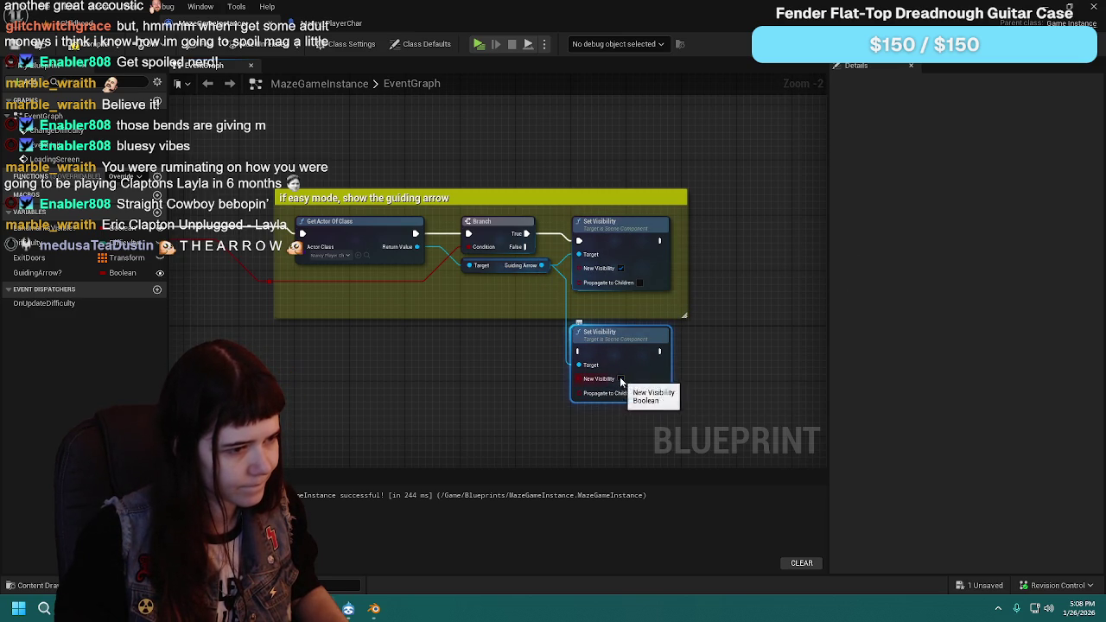
{"action": "left_click_drag", "start_coordinate": [542, 246], "coordinate": [580, 351]}
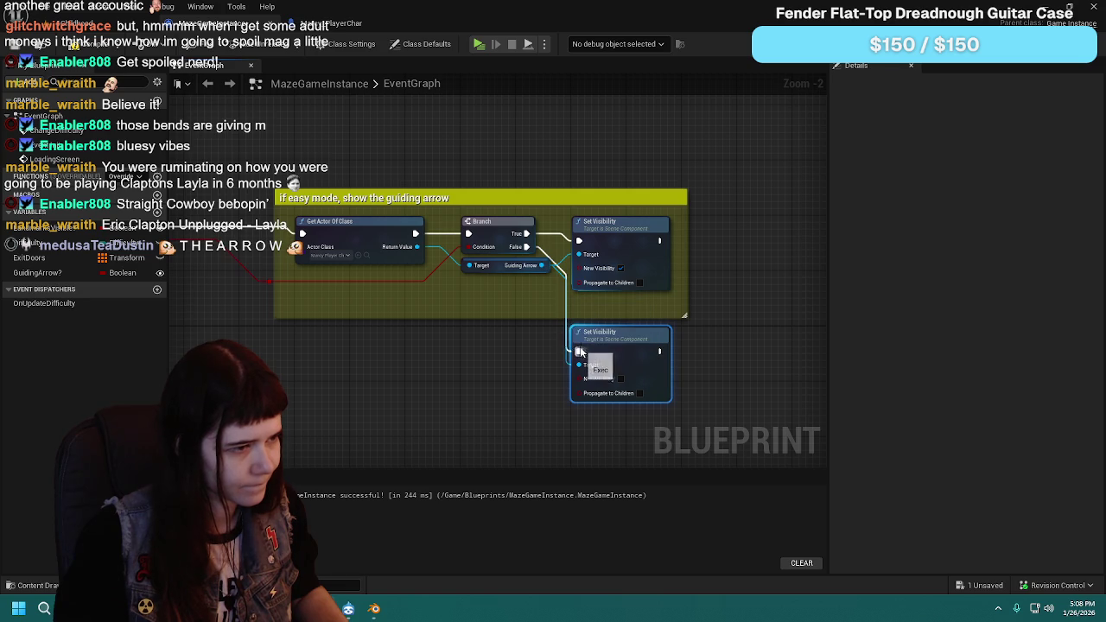
Step: Replace the old Branch condition wire with a Guiding Arrow? variable getter
{"action": "left_click_drag", "start_coordinate": [493, 358], "coordinate": [629, 332]}
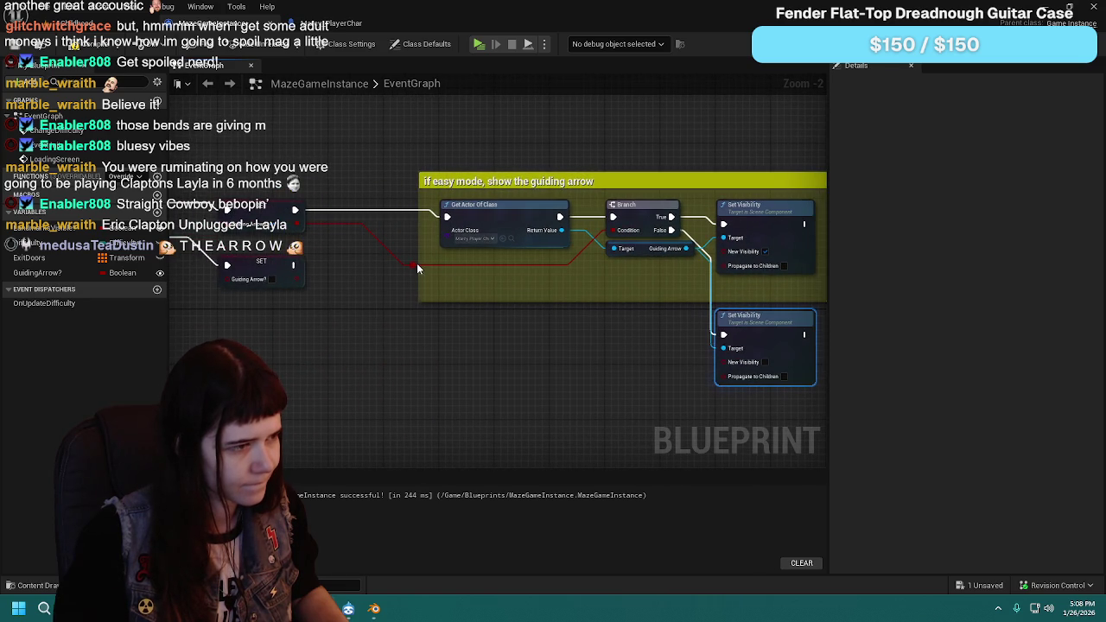
{"action": "mouse_move", "coordinate": [319, 277]}
{"action": "left_mouse_down"}
{"action": "mouse_move", "coordinate": [430, 303]}
{"action": "mouse_move", "coordinate": [354, 288]}
{"action": "left_mouse_up"}
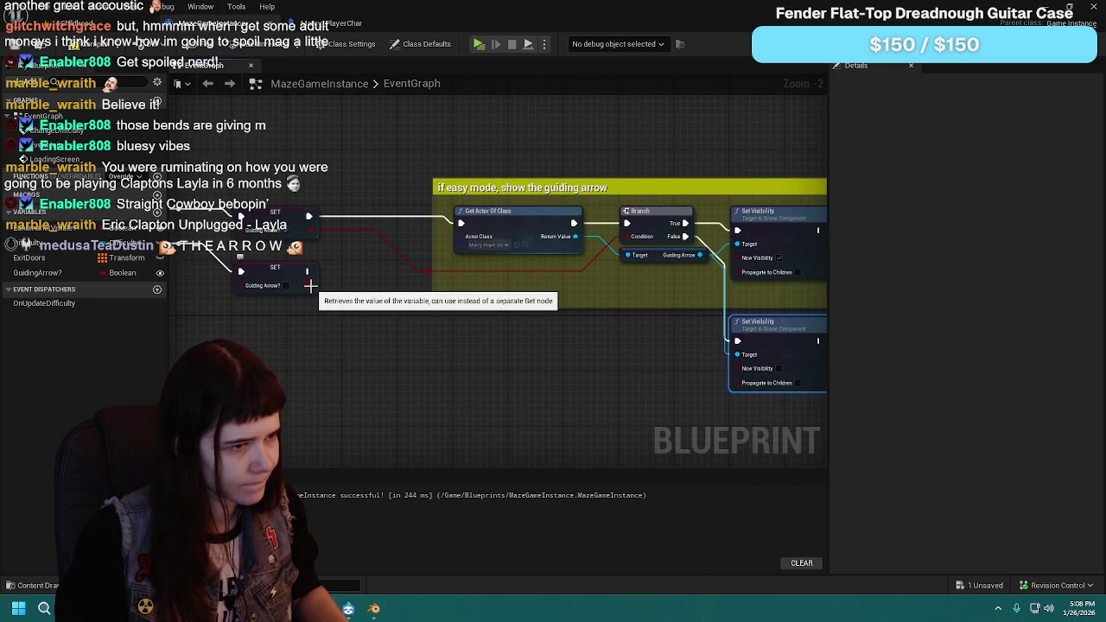
{"action": "mouse_move", "coordinate": [662, 358]}
{"action": "left_mouse_down"}
{"action": "mouse_move", "coordinate": [558, 348]}
{"action": "mouse_move", "coordinate": [593, 358]}
{"action": "mouse_move", "coordinate": [336, 300]}
{"action": "left_mouse_up"}
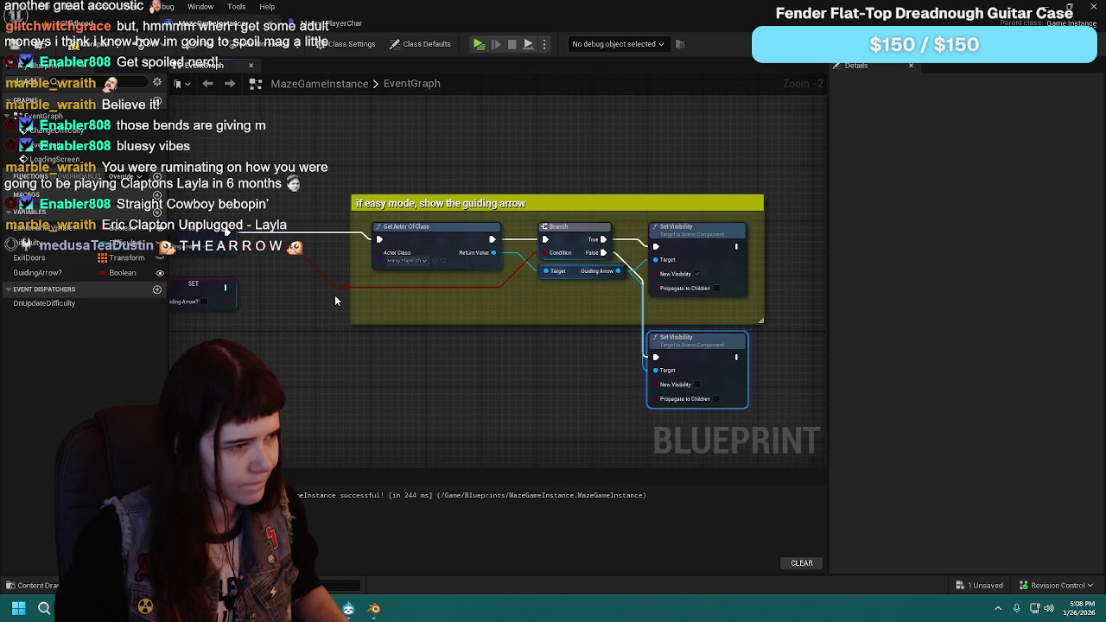
{"action": "left_click", "coordinate": [346, 287]}
{"action": "key", "text": "Delete"}
{"action": "mouse_move", "coordinate": [57, 272]}
{"action": "left_mouse_down"}
{"action": "mouse_move", "coordinate": [456, 314]}
{"action": "mouse_move", "coordinate": [428, 281]}
{"action": "mouse_move", "coordinate": [532, 257]}
{"action": "left_mouse_up"}
{"action": "left_click", "coordinate": [497, 299]}
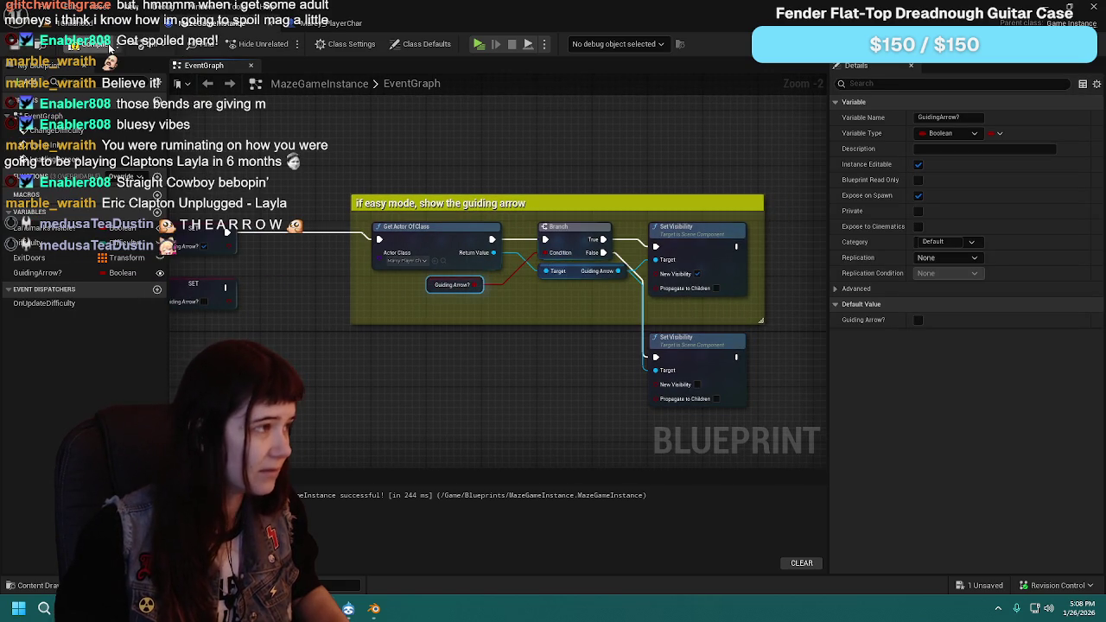
Step: Compile and save the MazeGameInstance blueprint
{"action": "left_click", "coordinate": [12, 45]}
{"action": "scroll", "coordinate": [680, 320], "scroll_direction": "up", "scroll_amount": 1}
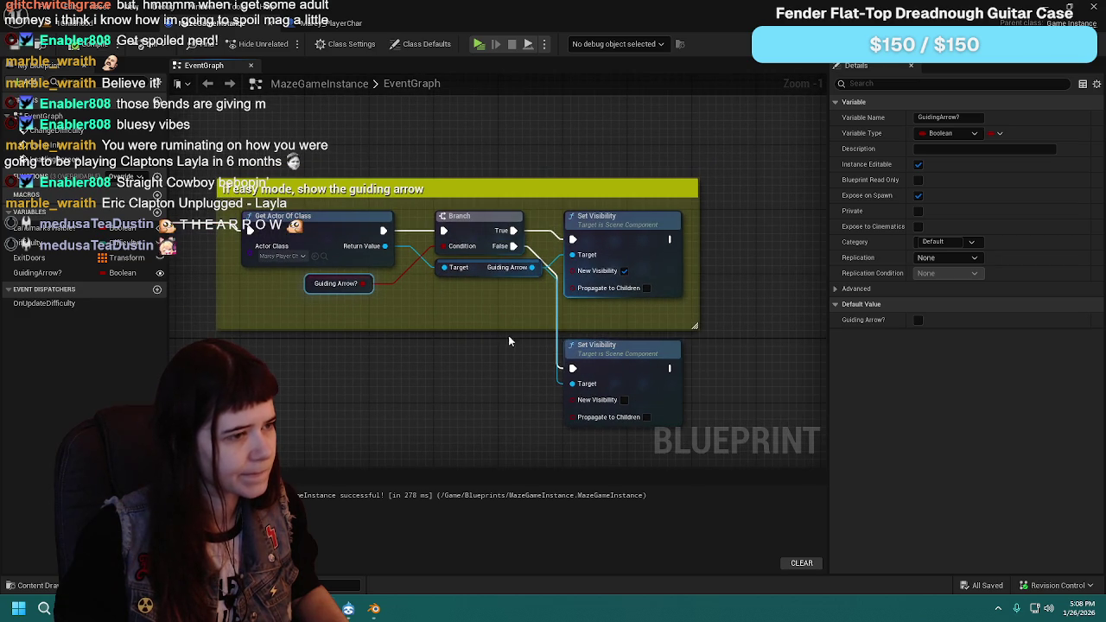
{"action": "left_click", "coordinate": [83, 45]}
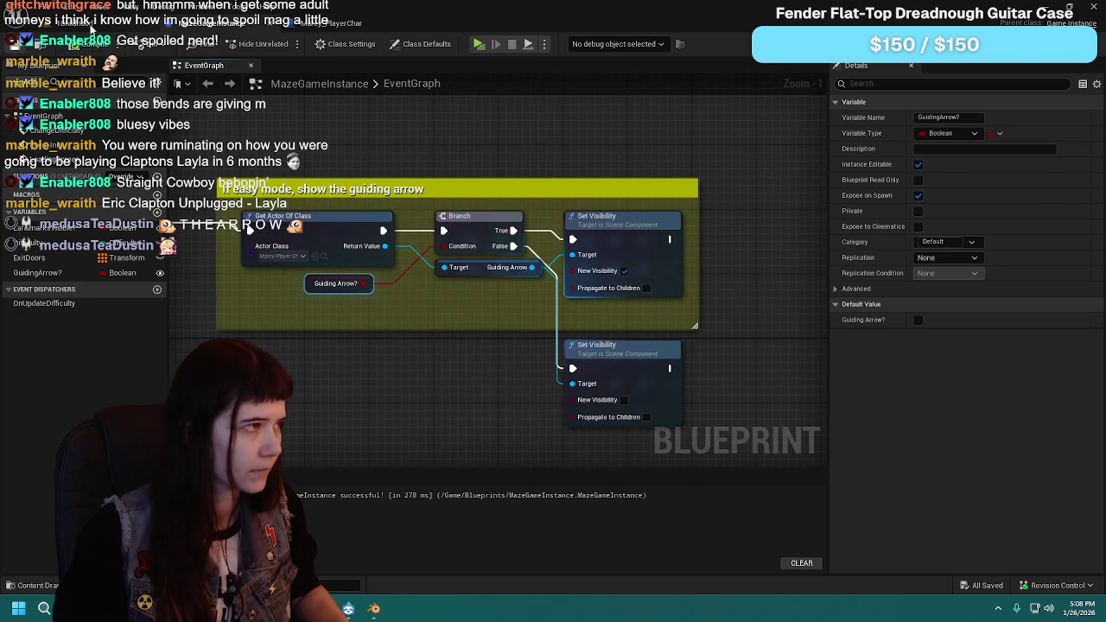
{"action": "left_click", "coordinate": [274, 38]}
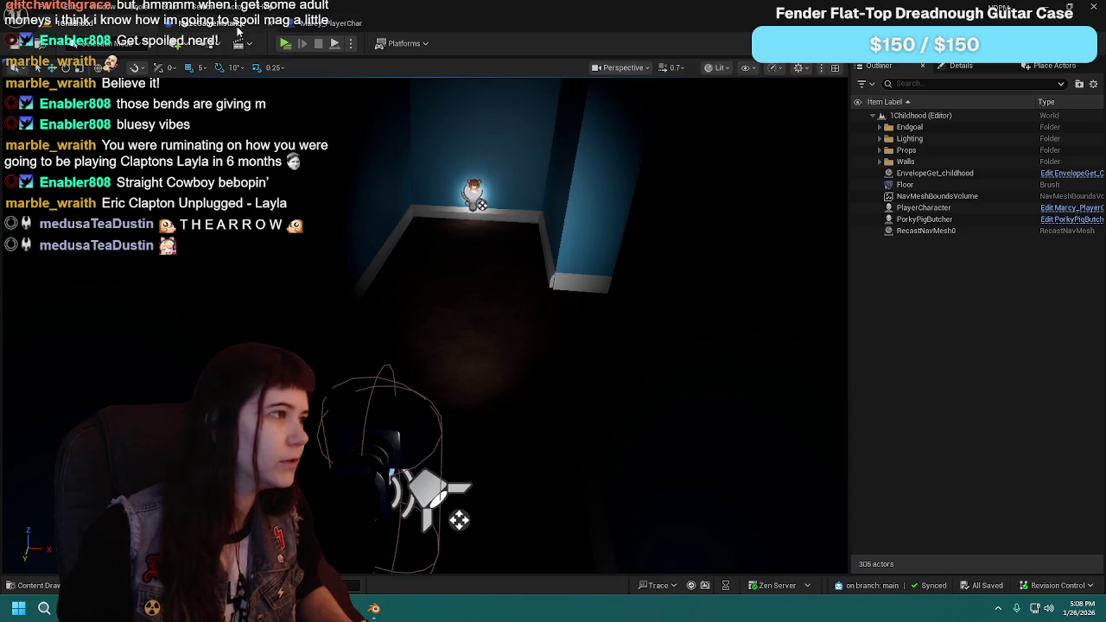
Step: Start a play test and switch the Options difficulty from Easy to Normal to check the arrow
{"action": "left_click", "coordinate": [285, 23]}
{"action": "scroll", "coordinate": [489, 314], "scroll_direction": "down", "scroll_amount": 1}
{"action": "left_click", "coordinate": [95, 24]}
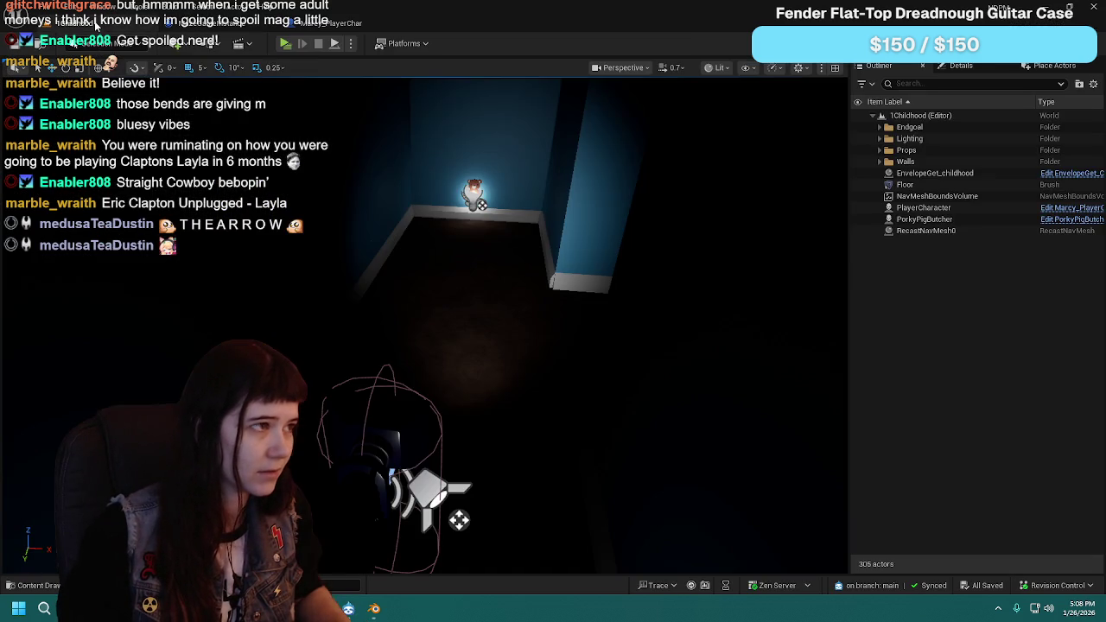
{"action": "key", "text": "alt+p"}
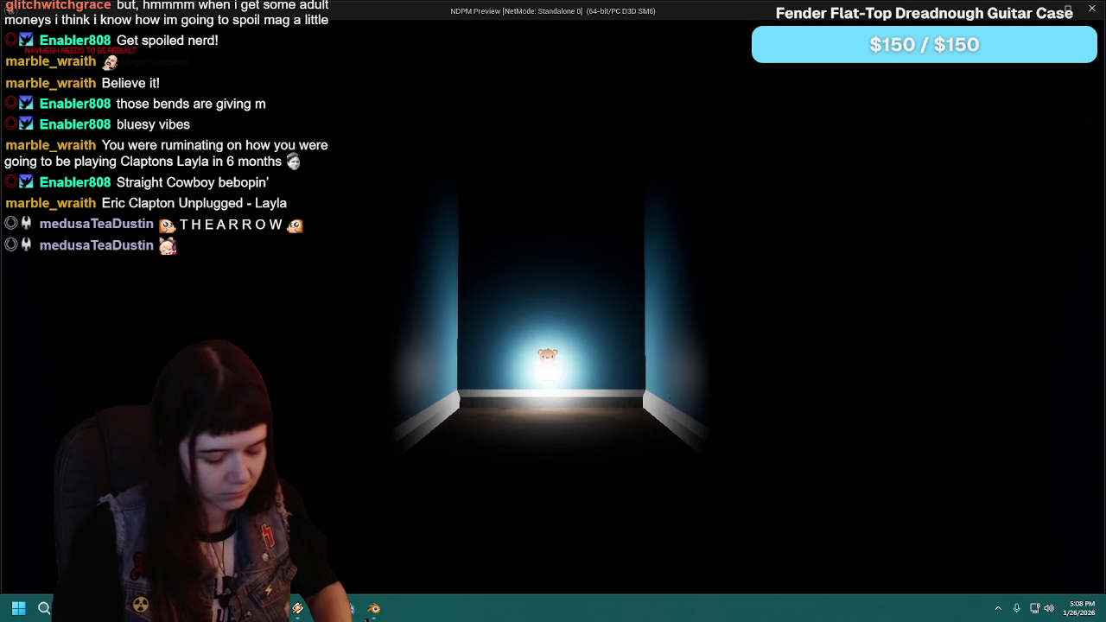
{"action": "key", "text": "Escape"}
{"action": "left_click", "coordinate": [587, 396]}
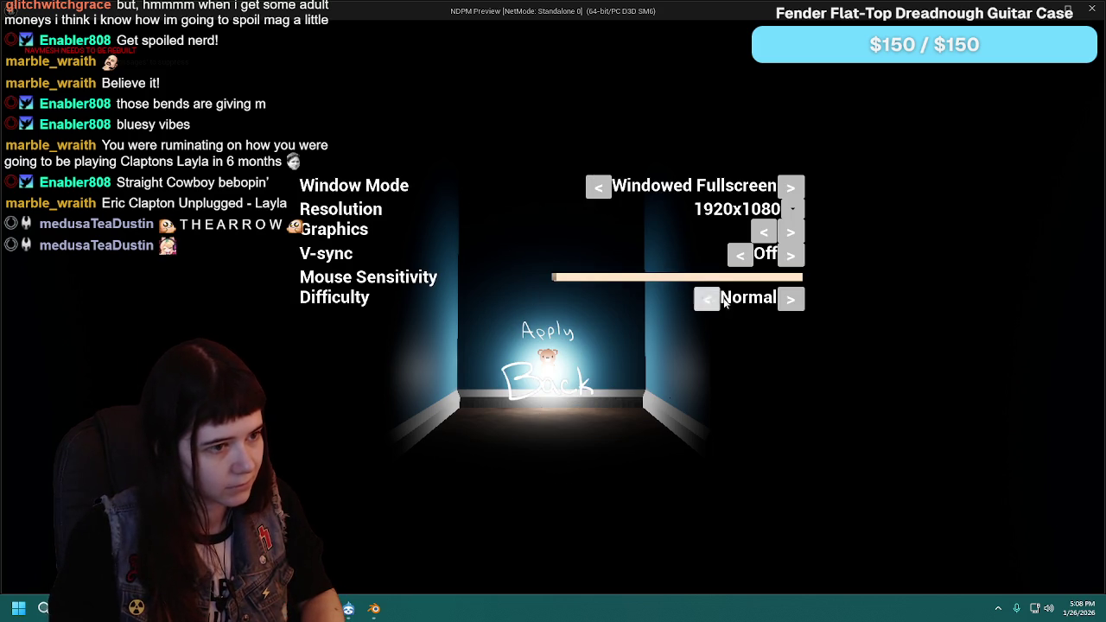
{"action": "left_click", "coordinate": [560, 405]}
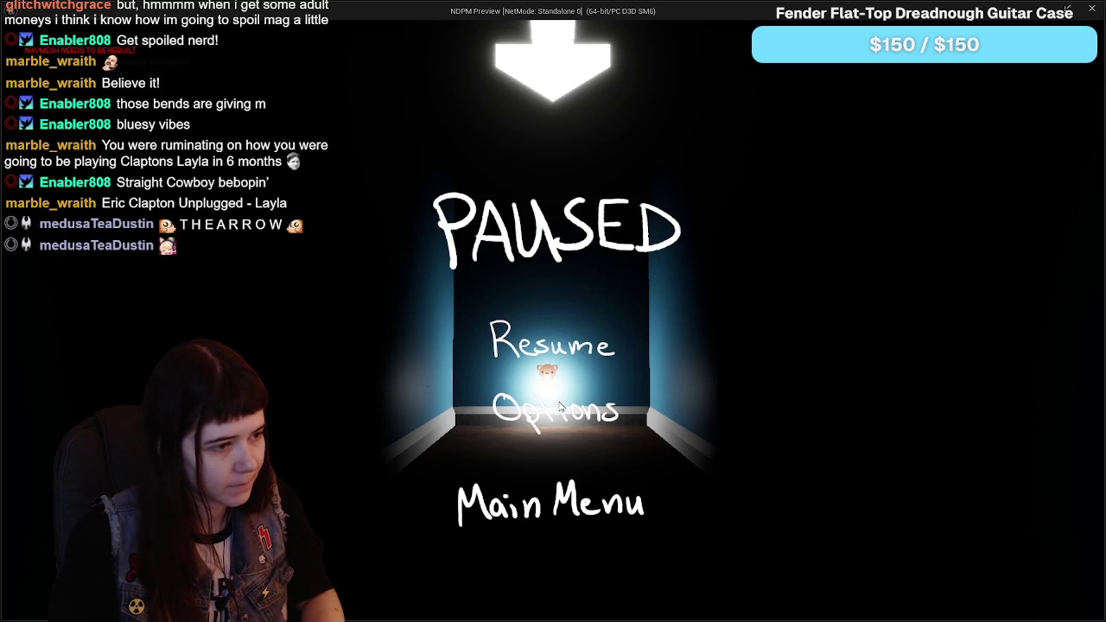
{"action": "left_click", "coordinate": [567, 406]}
{"action": "left_click", "coordinate": [810, 312]}
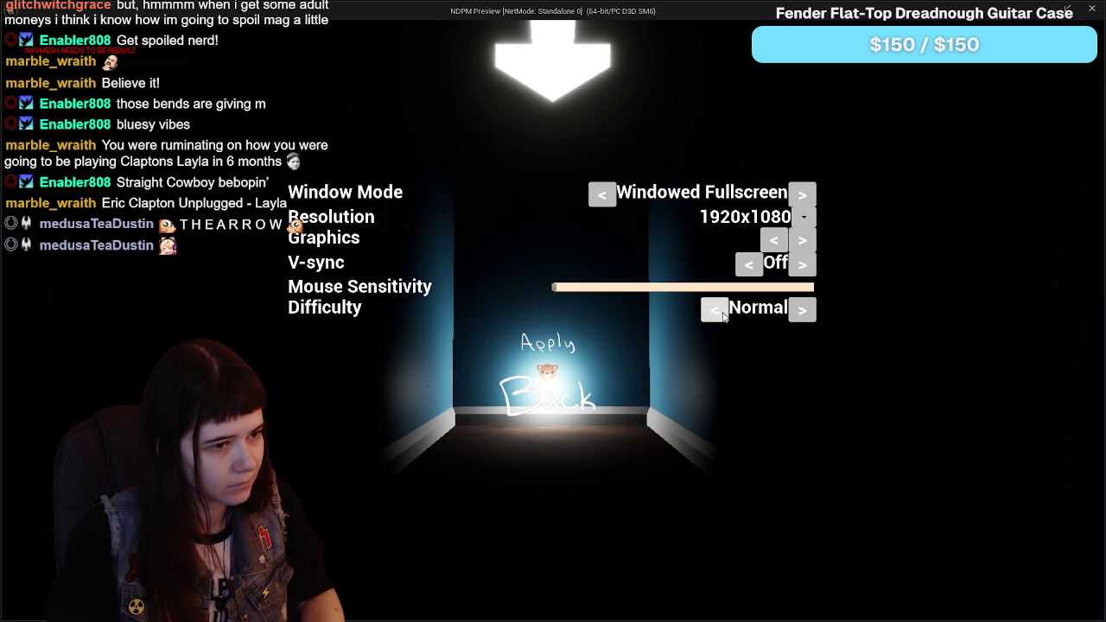
{"action": "left_click", "coordinate": [559, 402]}
{"action": "key", "text": "Escape"}
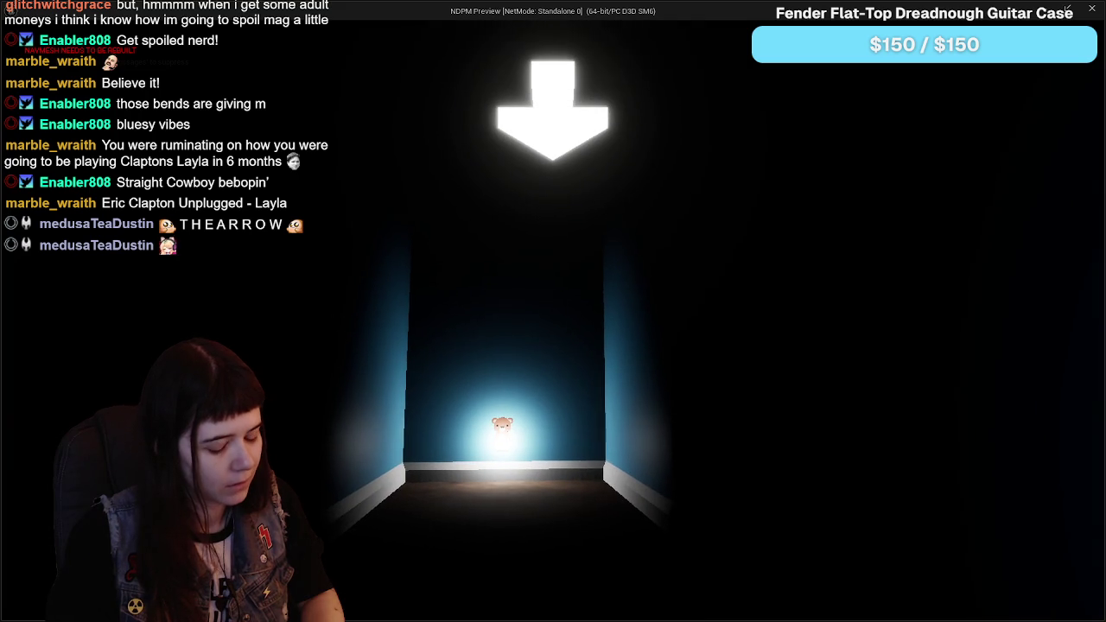
Step: Toggle difficulty between Hard and Normal several times, leave it on Normal, and stop the test
{"action": "key", "text": "Escape"}
{"action": "left_click", "coordinate": [573, 413]}
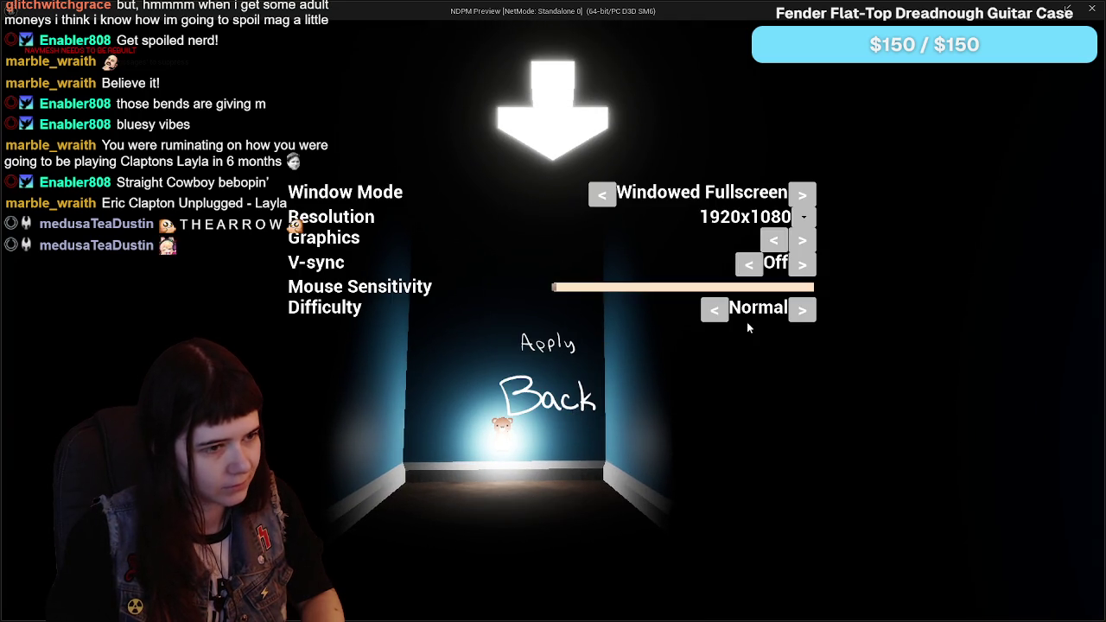
{"action": "left_click", "coordinate": [800, 313]}
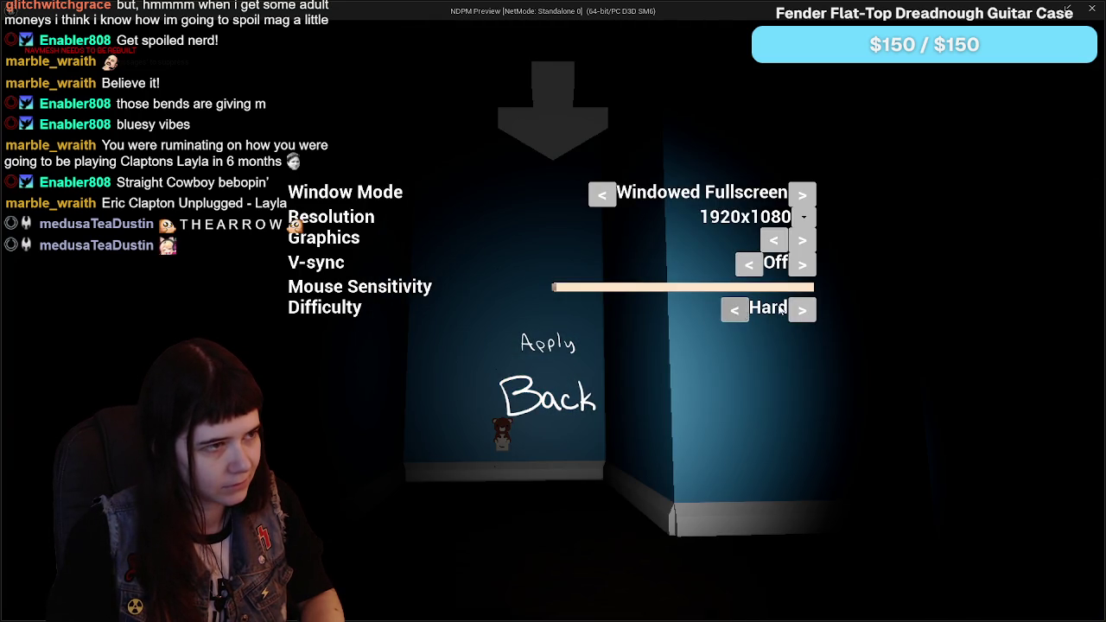
{"action": "left_click", "coordinate": [740, 309]}
{"action": "left_click", "coordinate": [810, 312]}
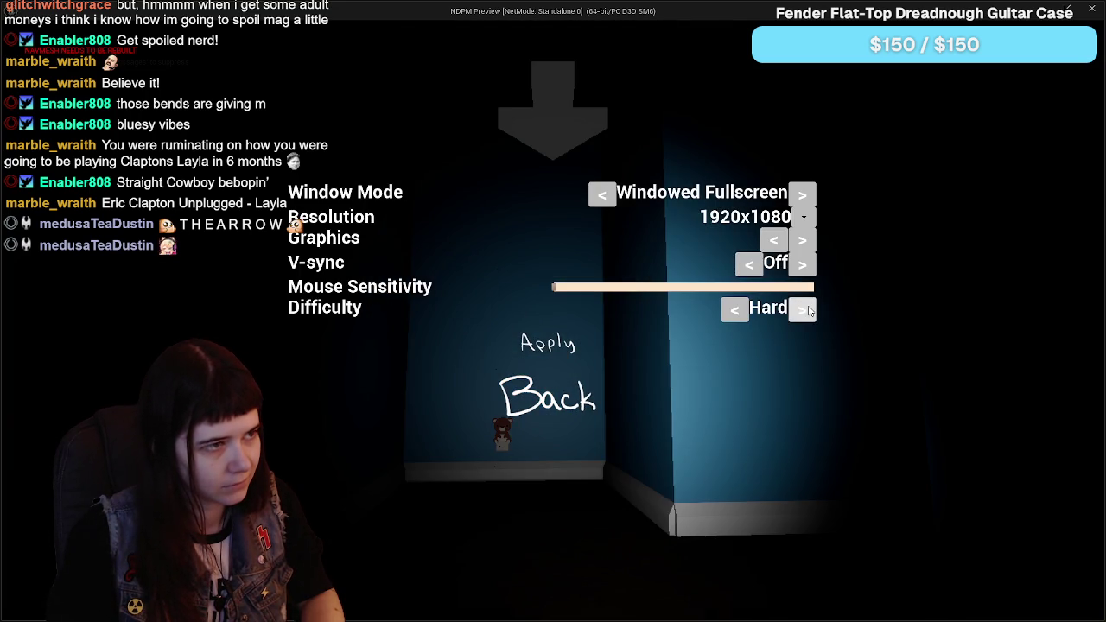
{"action": "left_click", "coordinate": [733, 312]}
{"action": "left_click", "coordinate": [805, 310]}
{"action": "left_click", "coordinate": [560, 350]}
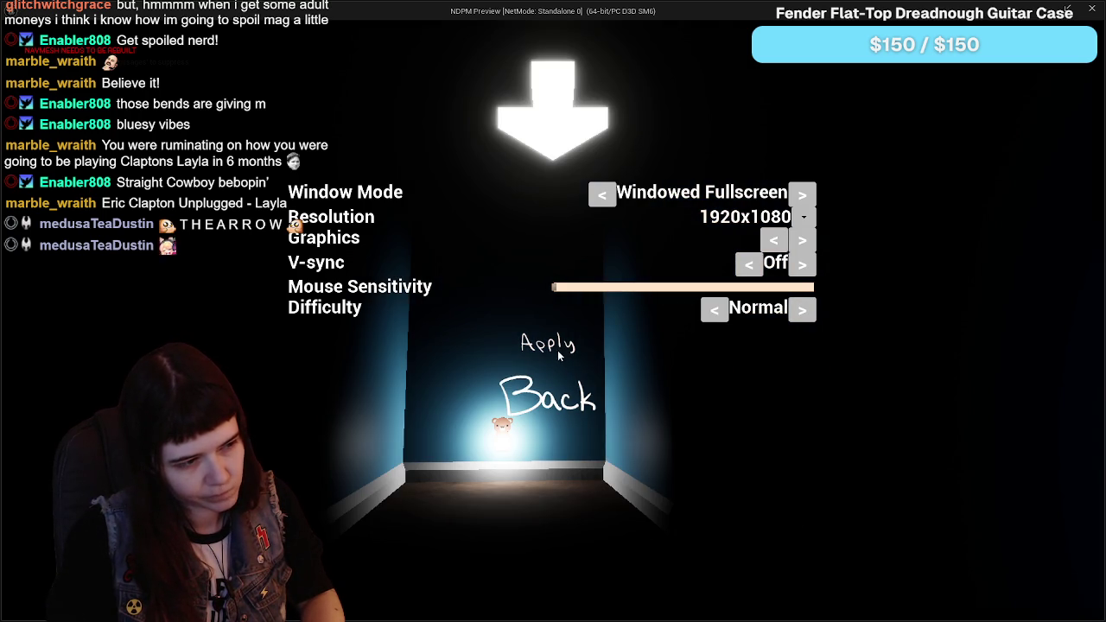
{"action": "left_click", "coordinate": [554, 396]}
{"action": "key", "text": "Escape"}
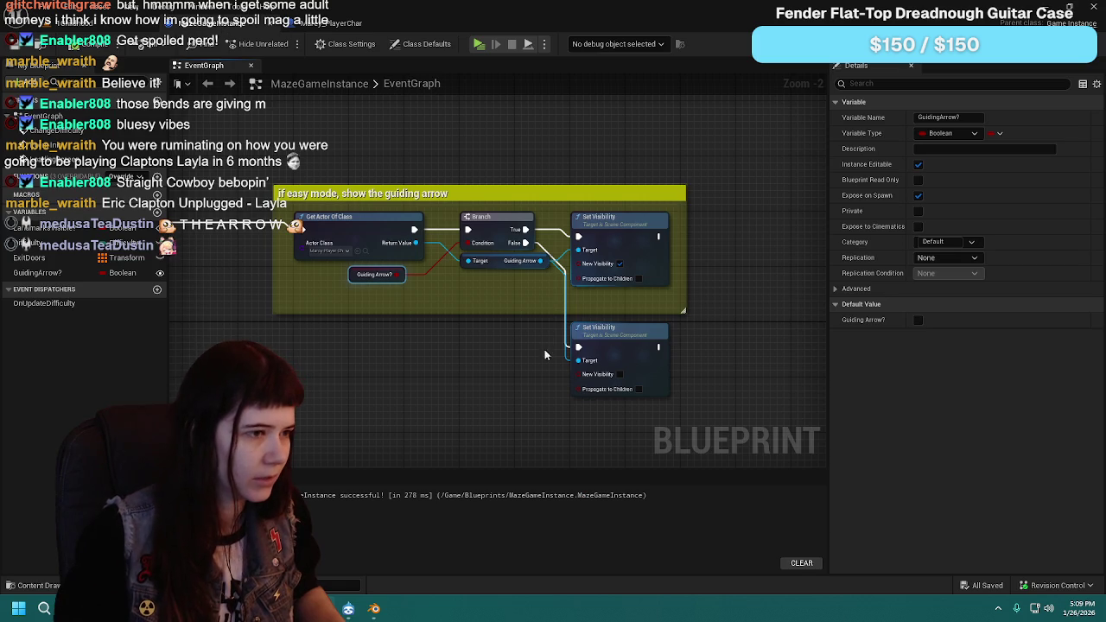
Step: Tick New Visibility on the lower Set Visibility node and launch a new play test
{"action": "left_click", "coordinate": [621, 374]}
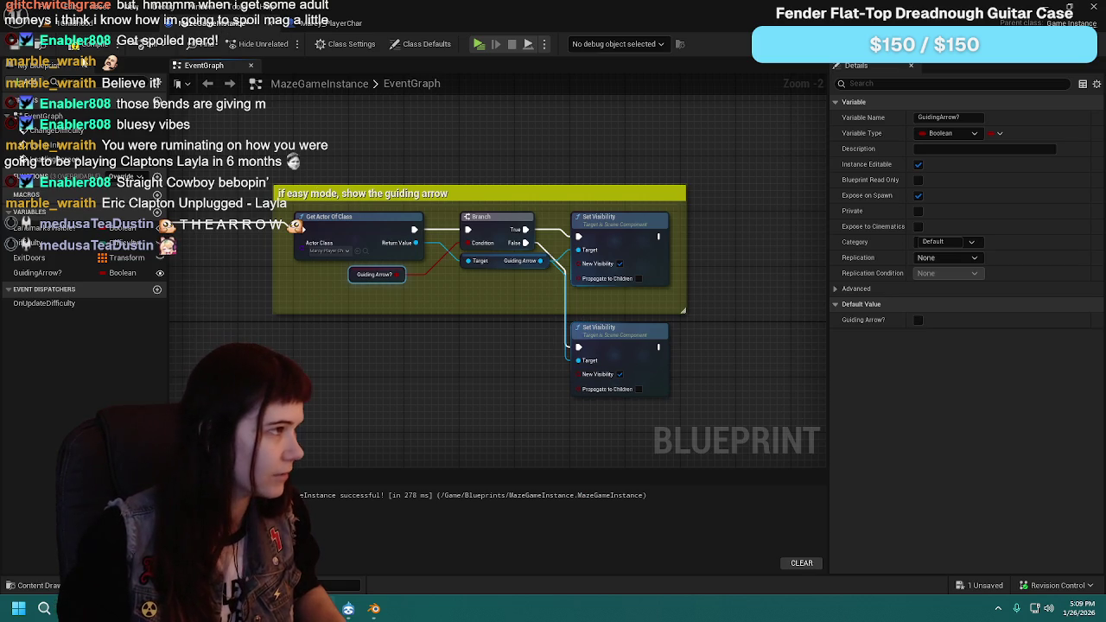
{"action": "left_click", "coordinate": [108, 26]}
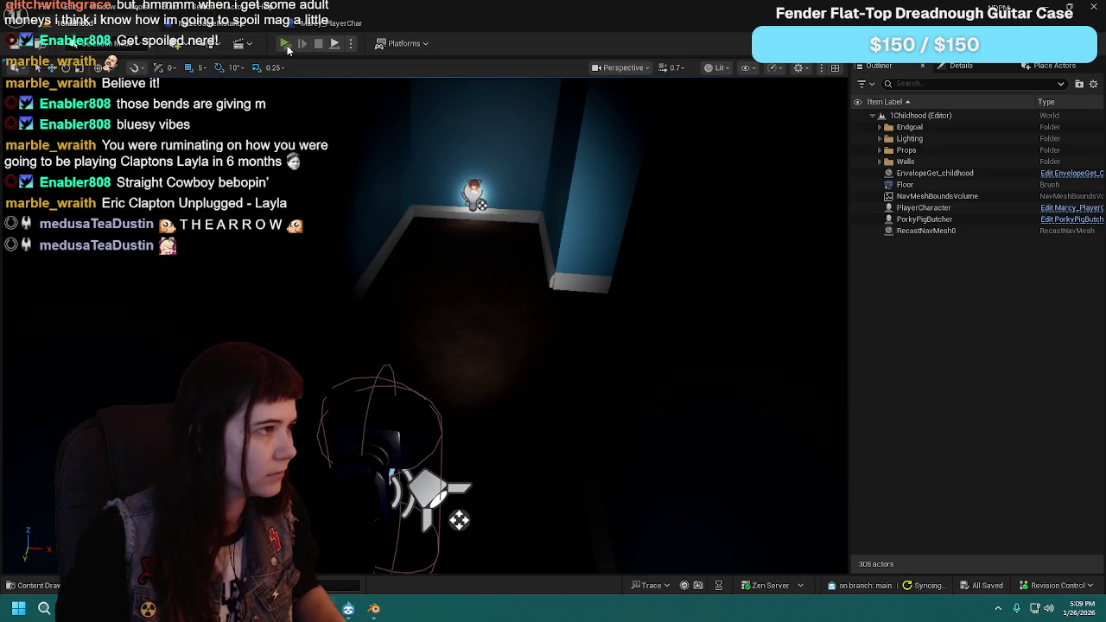
{"action": "left_click", "coordinate": [286, 43]}
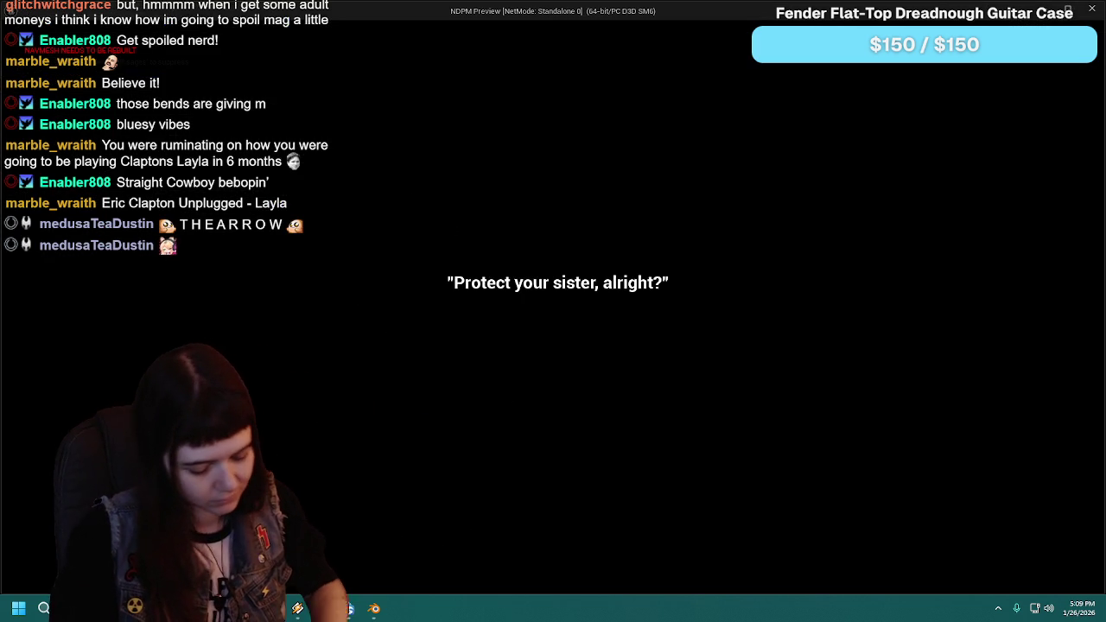
{"action": "key", "text": "Escape"}
{"action": "left_click", "coordinate": [554, 393]}
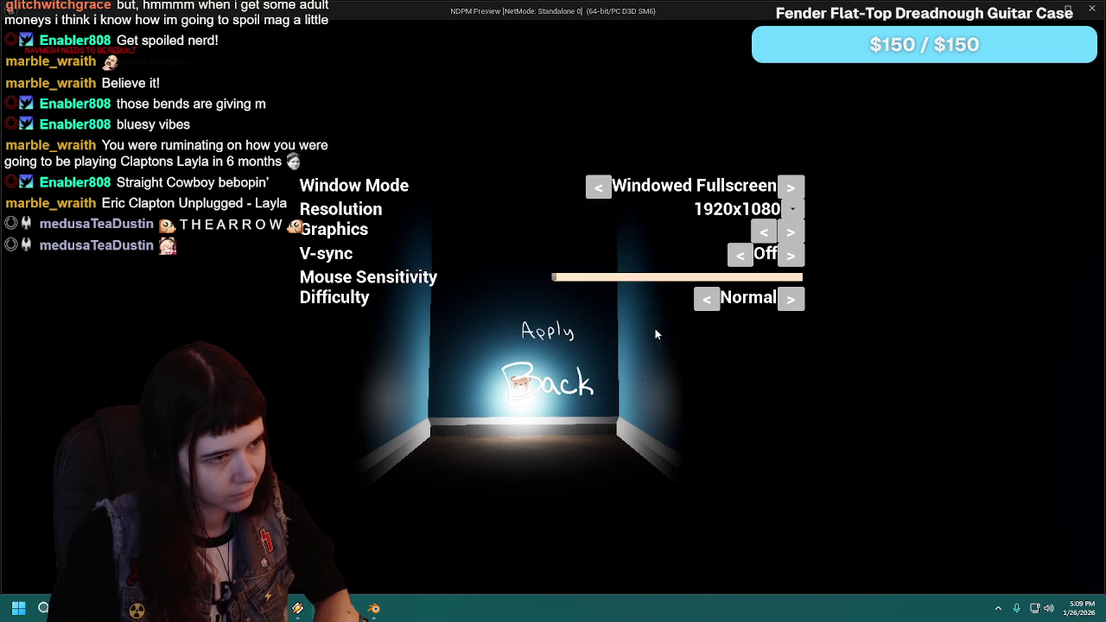
Step: Cycle difficulty through Normal, Hard, Normal, Easy and back to Normal, then end the test
{"action": "left_click", "coordinate": [788, 299]}
{"action": "left_click", "coordinate": [785, 300]}
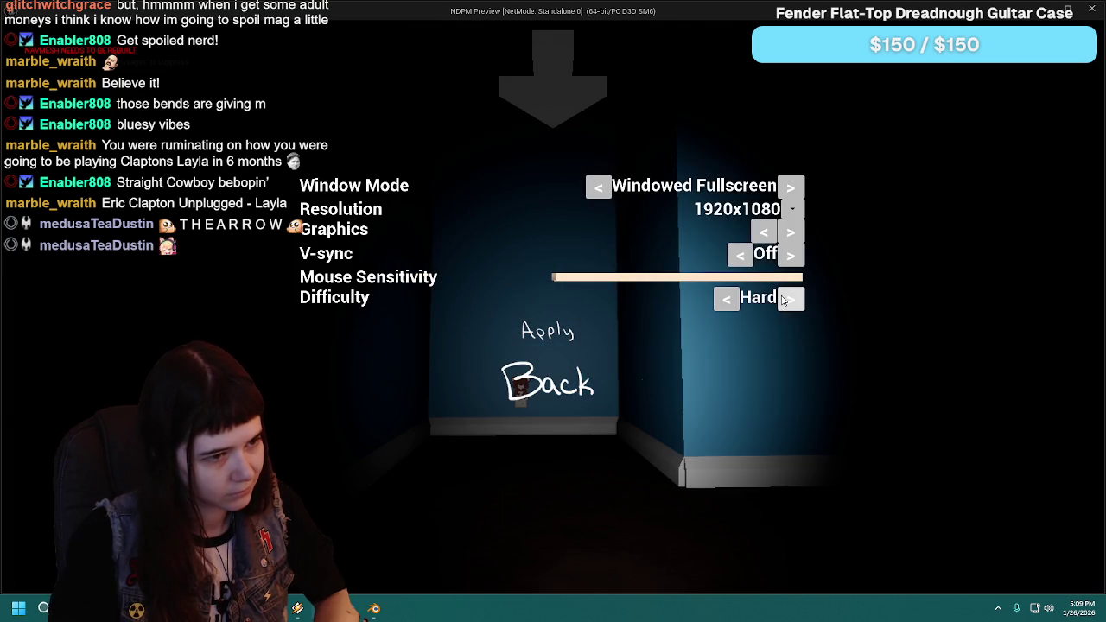
{"action": "left_click", "coordinate": [727, 300]}
{"action": "left_click", "coordinate": [725, 301]}
{"action": "left_click", "coordinate": [790, 299]}
{"action": "left_click", "coordinate": [558, 380]}
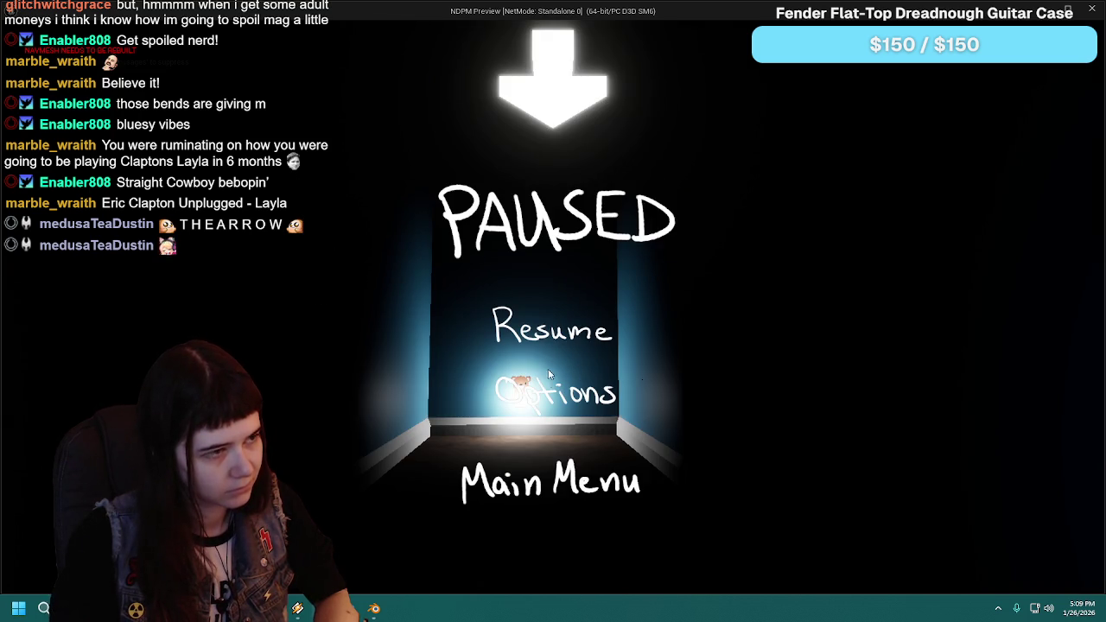
{"action": "key", "text": "Escape"}
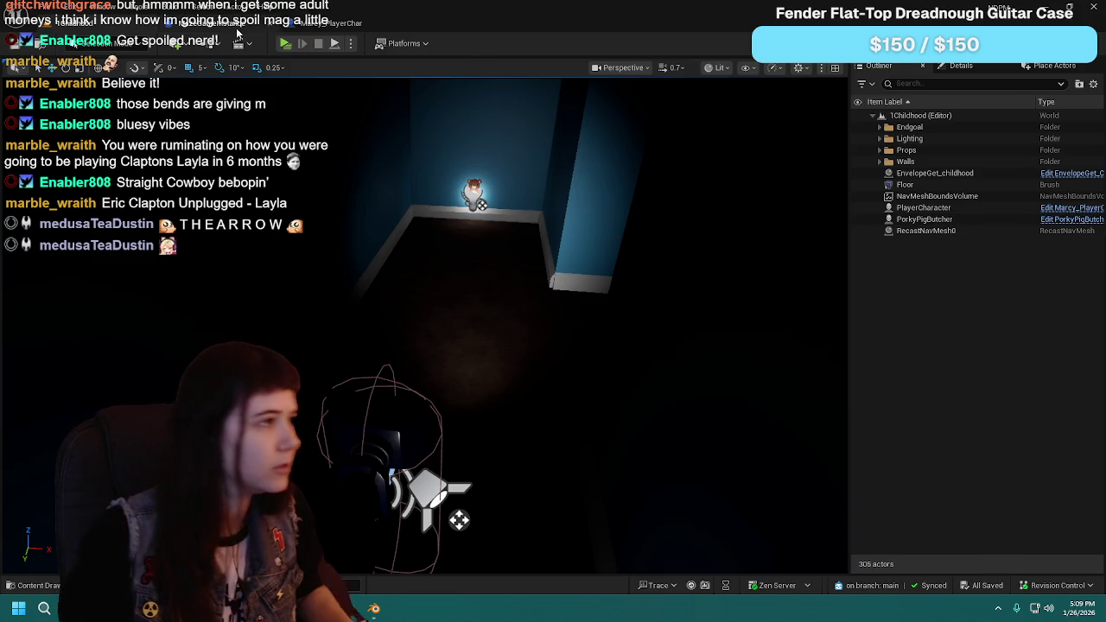
{"action": "left_click", "coordinate": [216, 22]}
{"action": "scroll", "coordinate": [460, 366], "scroll_direction": "down", "scroll_amount": 1}
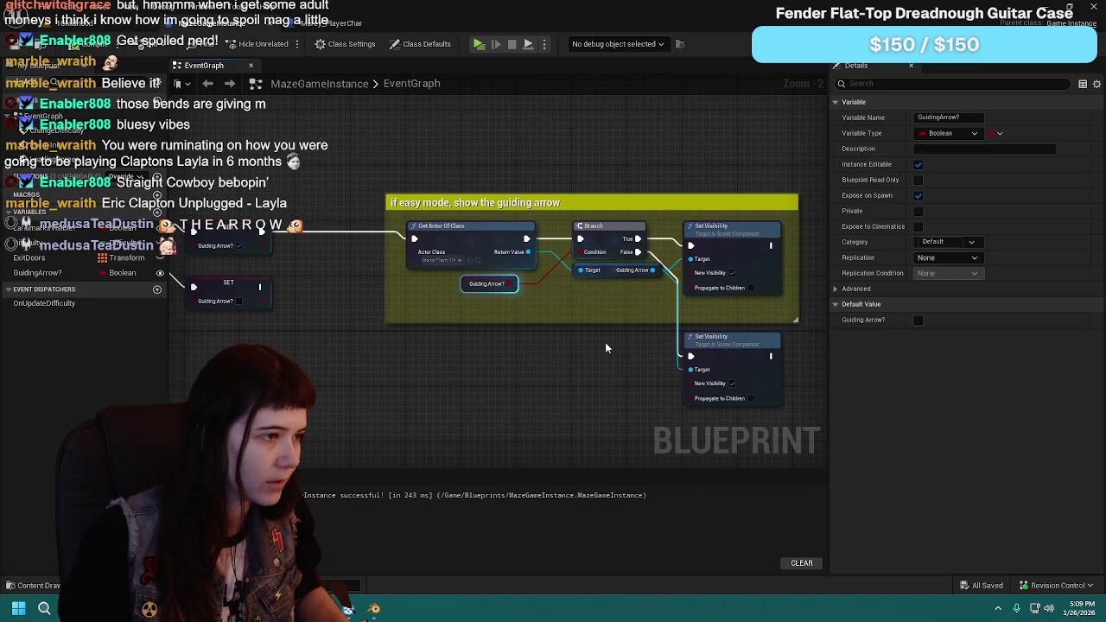
Step: Select the Branch and pan across the Switch on Difficulty and Set Visibility nodes
{"action": "left_click", "coordinate": [603, 234]}
{"action": "mouse_move", "coordinate": [427, 368]}
{"action": "left_mouse_down"}
{"action": "mouse_move", "coordinate": [599, 365]}
{"action": "mouse_move", "coordinate": [445, 357]}
{"action": "left_mouse_up"}
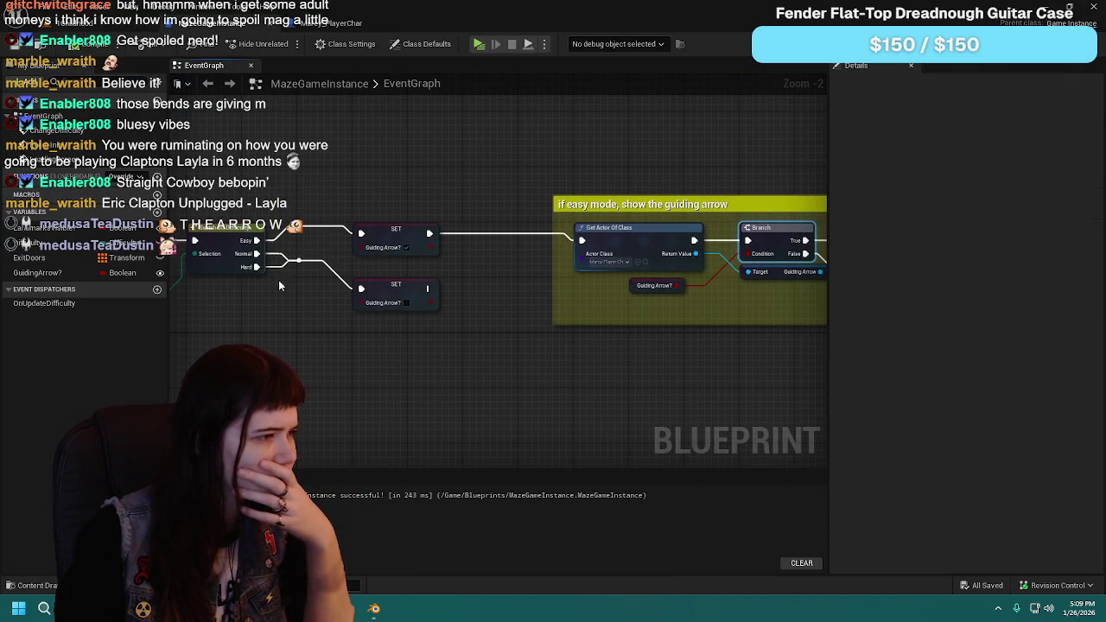
{"action": "mouse_move", "coordinate": [355, 340]}
{"action": "left_mouse_down"}
{"action": "mouse_move", "coordinate": [463, 362]}
{"action": "mouse_move", "coordinate": [440, 360]}
{"action": "left_mouse_up"}
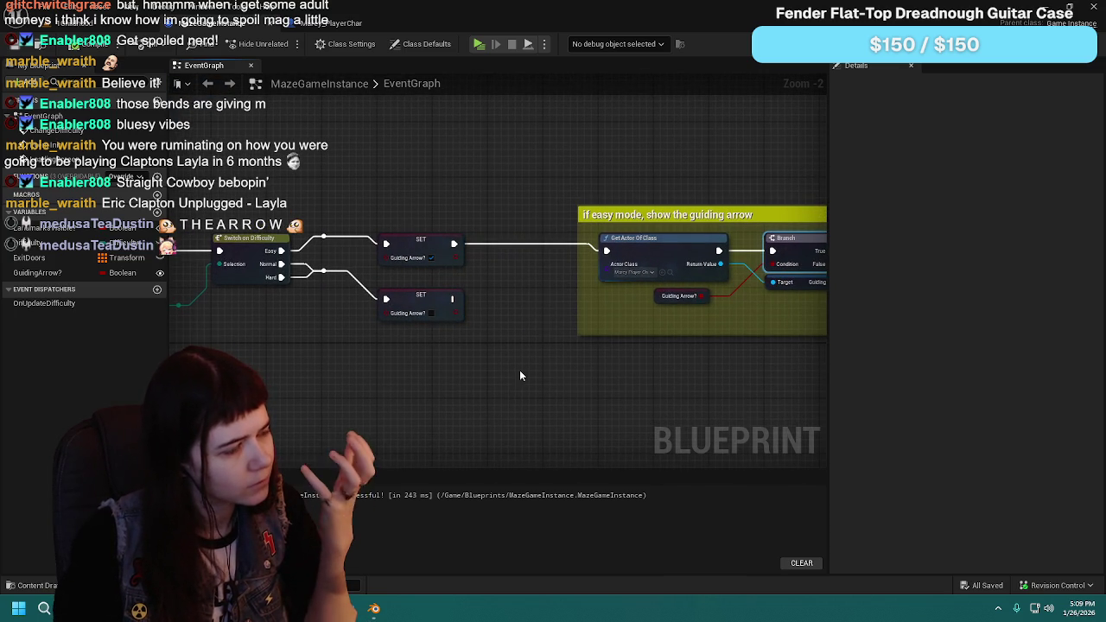
{"action": "left_click_drag", "start_coordinate": [543, 378], "coordinate": [364, 357]}
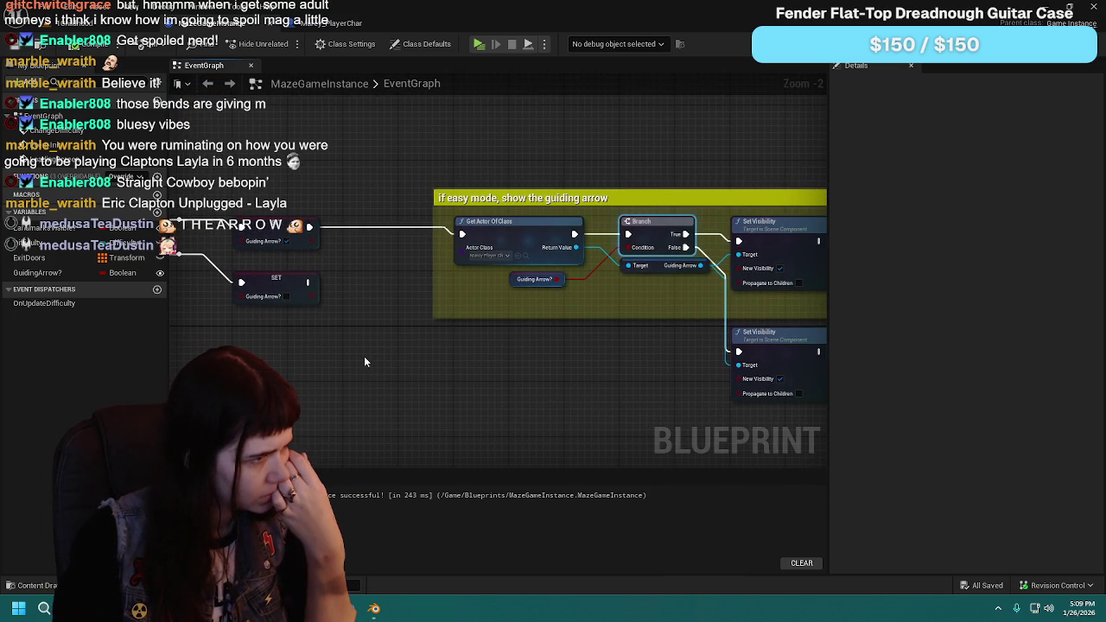
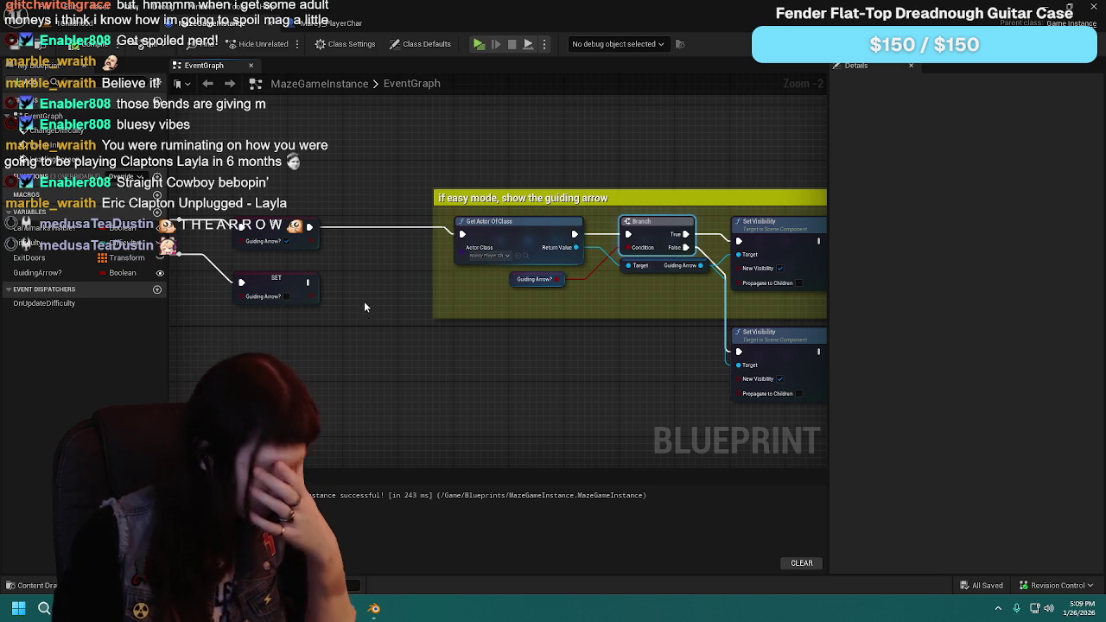
Step: Paste a copy of Get Actor Of Class and wire it from SET, then delete it to retry
{"action": "left_click_drag", "start_coordinate": [307, 282], "coordinate": [447, 263]}
{"action": "left_click", "coordinate": [406, 412]}
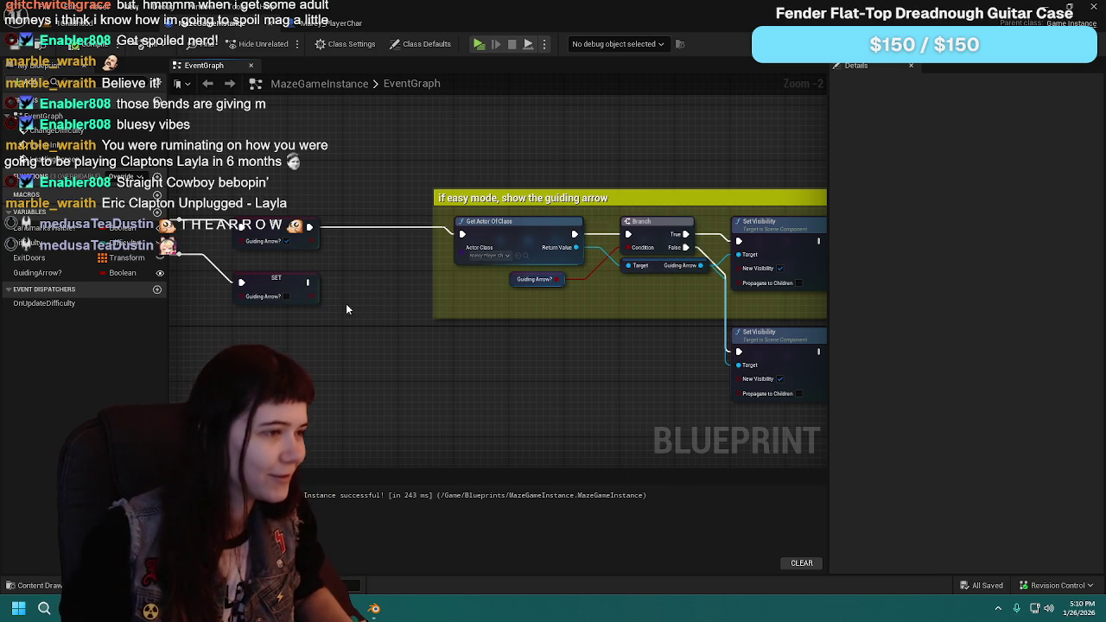
{"action": "left_click", "coordinate": [523, 230]}
{"action": "key", "text": "ctrl+c"}
{"action": "key", "text": "ctrl+v"}
{"action": "mouse_move", "coordinate": [532, 383]}
{"action": "left_mouse_down"}
{"action": "mouse_move", "coordinate": [485, 335]}
{"action": "mouse_move", "coordinate": [494, 331]}
{"action": "left_mouse_up"}
{"action": "mouse_move", "coordinate": [310, 282]}
{"action": "left_mouse_down"}
{"action": "mouse_move", "coordinate": [365, 317]}
{"action": "mouse_move", "coordinate": [463, 345]}
{"action": "left_mouse_up"}
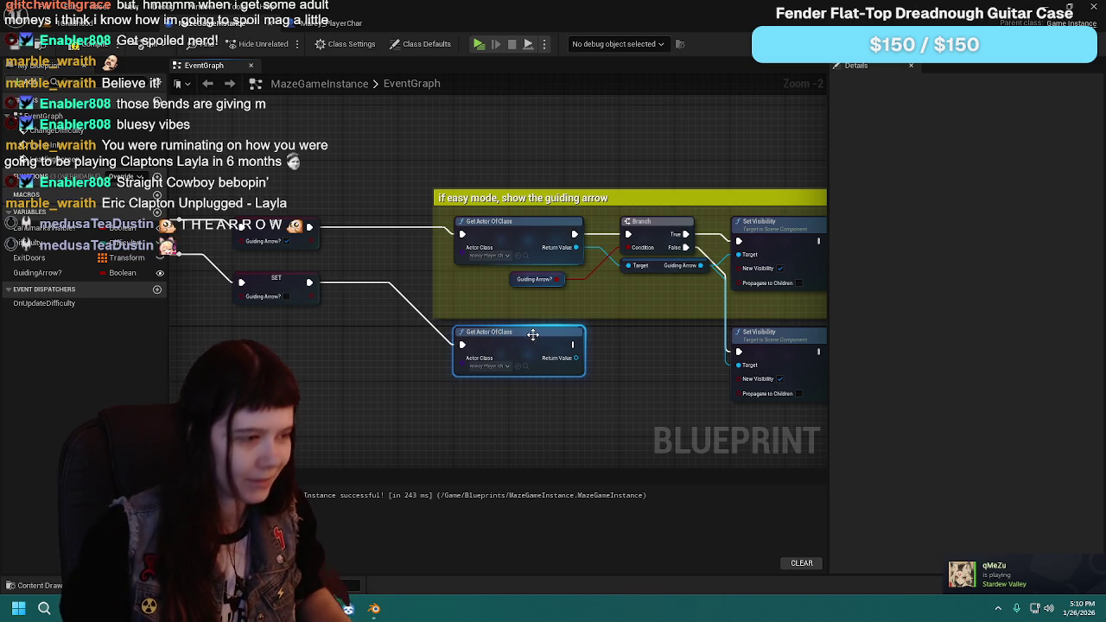
{"action": "key", "text": "Delete"}
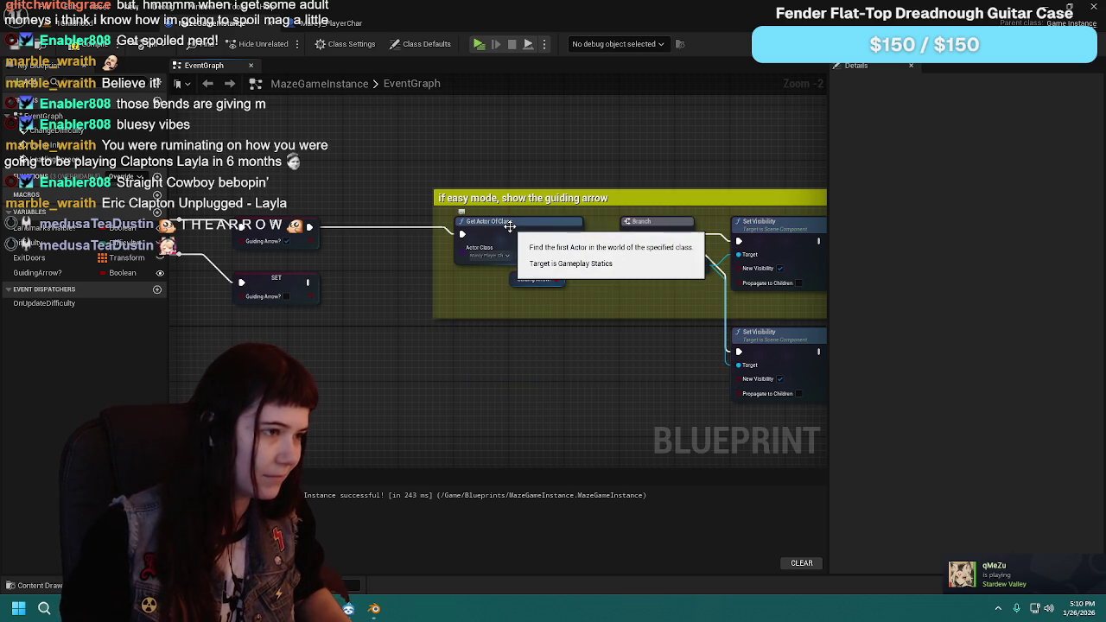
Step: Paste another Get Actor Of Class below the easy-mode comment and wire SET's execution into it
{"action": "left_click", "coordinate": [510, 227]}
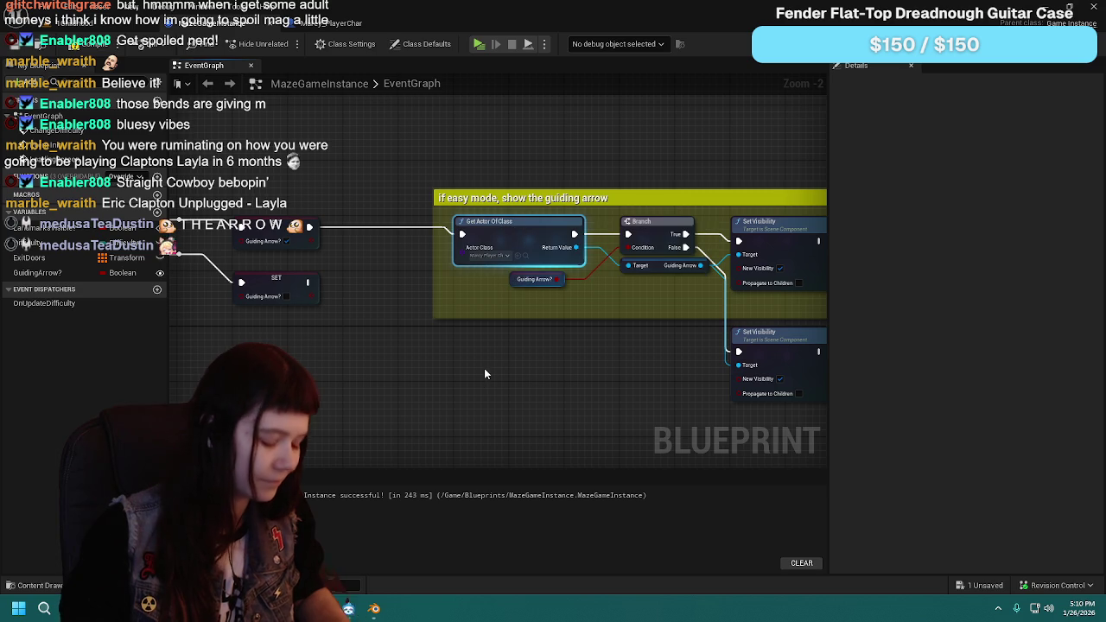
{"action": "key", "text": "ctrl+v"}
{"action": "mouse_move", "coordinate": [501, 379]}
{"action": "left_mouse_down"}
{"action": "mouse_move", "coordinate": [497, 332]}
{"action": "mouse_move", "coordinate": [467, 332]}
{"action": "left_mouse_up"}
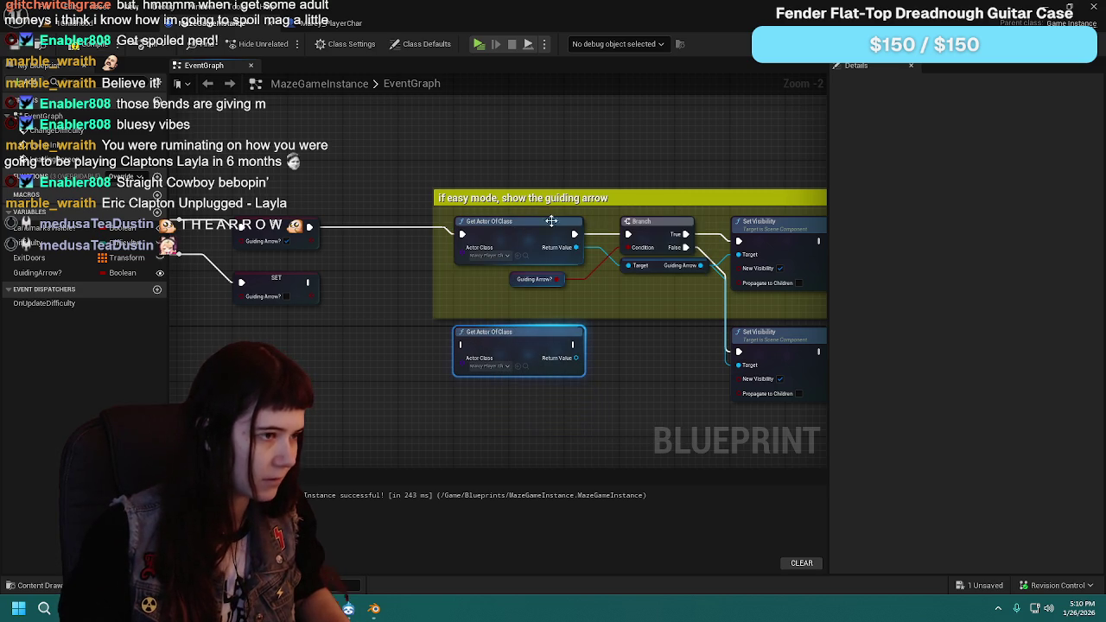
{"action": "mouse_move", "coordinate": [309, 283]}
{"action": "left_mouse_down"}
{"action": "mouse_move", "coordinate": [463, 346]}
{"action": "mouse_move", "coordinate": [430, 329]}
{"action": "mouse_move", "coordinate": [438, 374]}
{"action": "left_mouse_up"}
Step: Move the lower Set Visibility node and the Guiding Arrow? getter beside the new chain
{"action": "left_click", "coordinate": [684, 346], "text": "alt"}
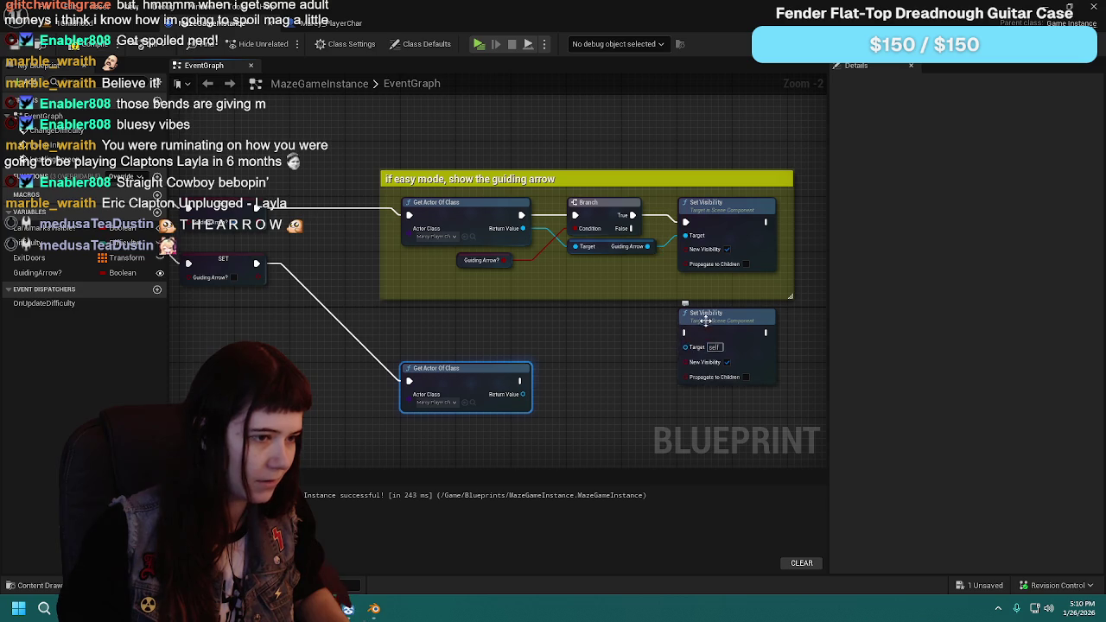
{"action": "left_click_drag", "start_coordinate": [704, 313], "coordinate": [714, 369]}
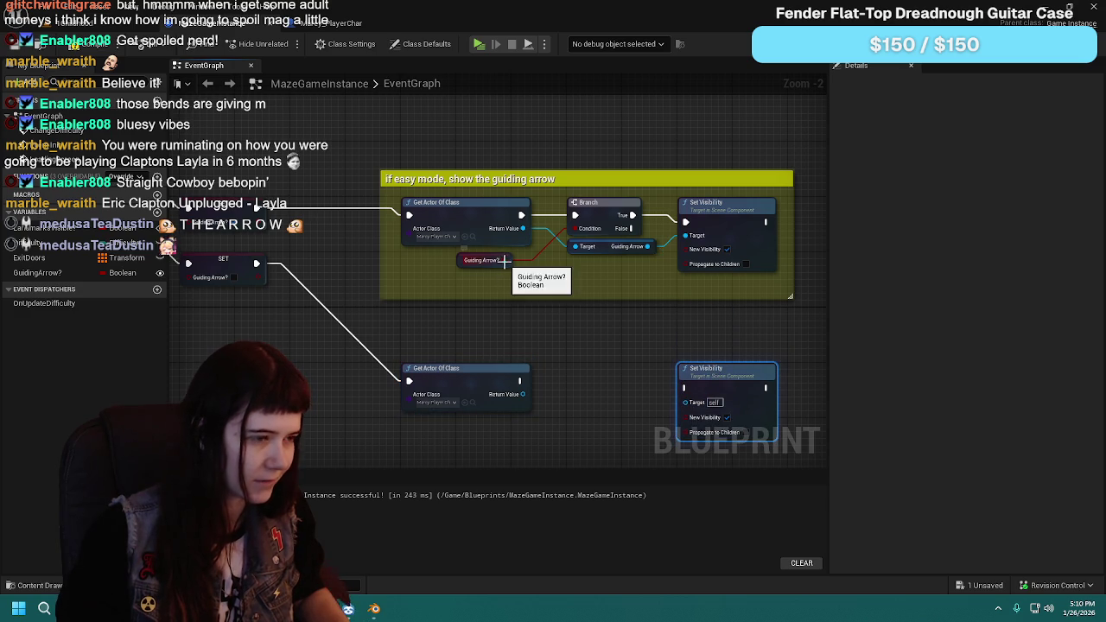
{"action": "mouse_move", "coordinate": [486, 270]}
{"action": "left_mouse_down"}
{"action": "mouse_move", "coordinate": [488, 298]}
{"action": "mouse_move", "coordinate": [557, 350]}
{"action": "left_mouse_up"}
{"action": "left_click", "coordinate": [543, 340]}
Step: Add a Branch node fed by Guiding Arrow? and line it up
{"action": "type", "text": "bran"}
{"action": "key", "text": "Return"}
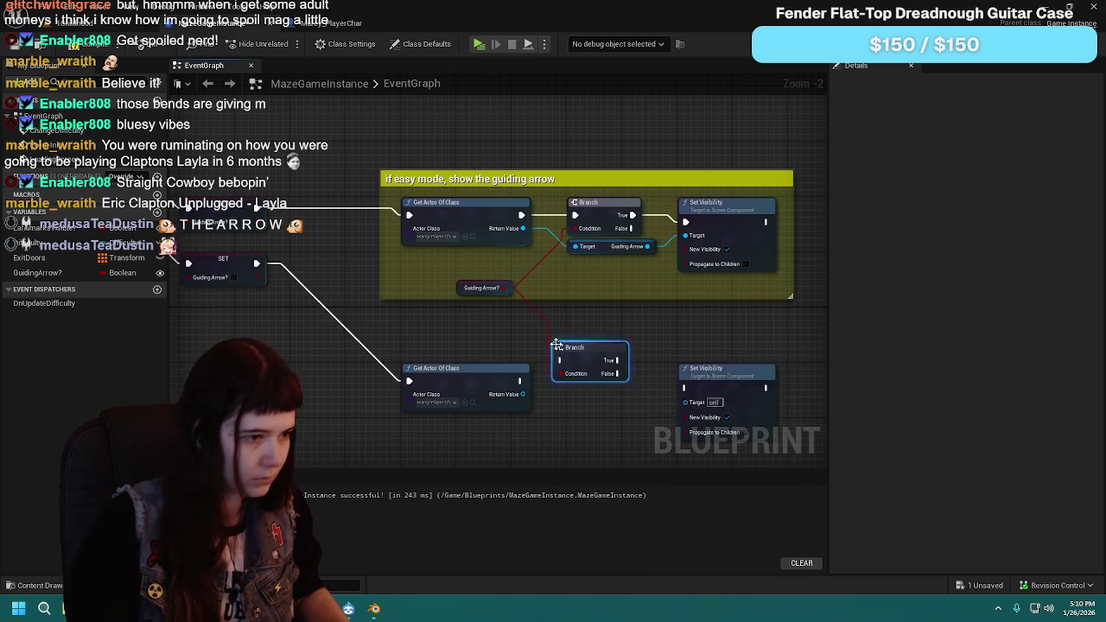
{"action": "left_click", "coordinate": [592, 383]}
{"action": "mouse_move", "coordinate": [592, 383]}
{"action": "left_mouse_down"}
{"action": "mouse_move", "coordinate": [574, 380]}
{"action": "mouse_move", "coordinate": [545, 420]}
{"action": "mouse_move", "coordinate": [556, 424]}
{"action": "left_mouse_up"}
Step: Add a GuidingArrow getter from the actor under the Branch, then box-select the three lower nodes
{"action": "type", "text": "get gud"}
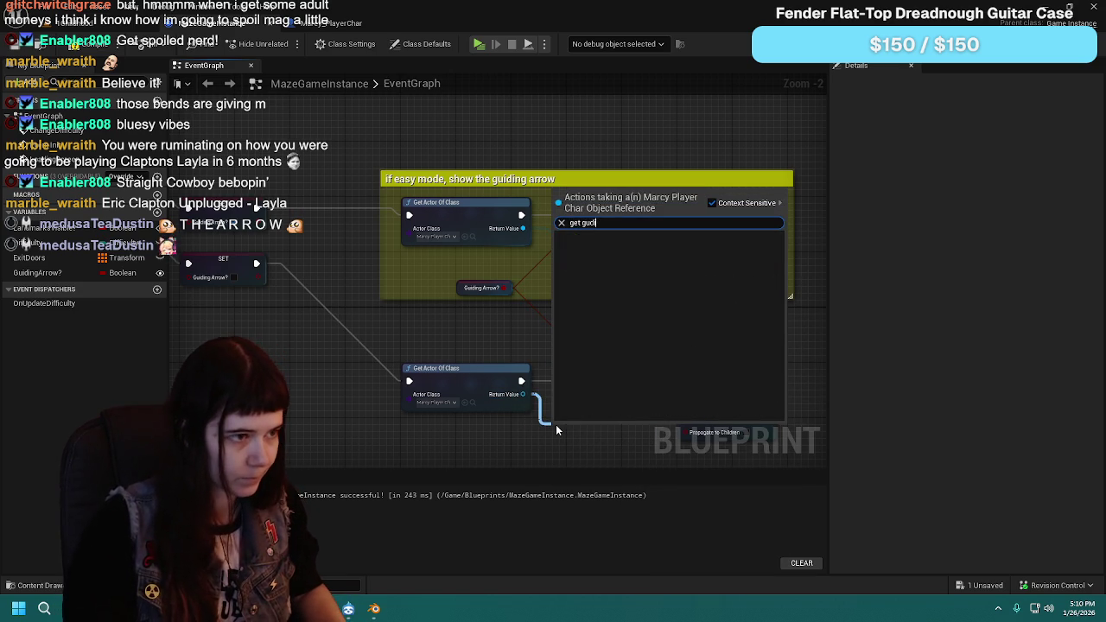
{"action": "key", "text": "BackSpace"}
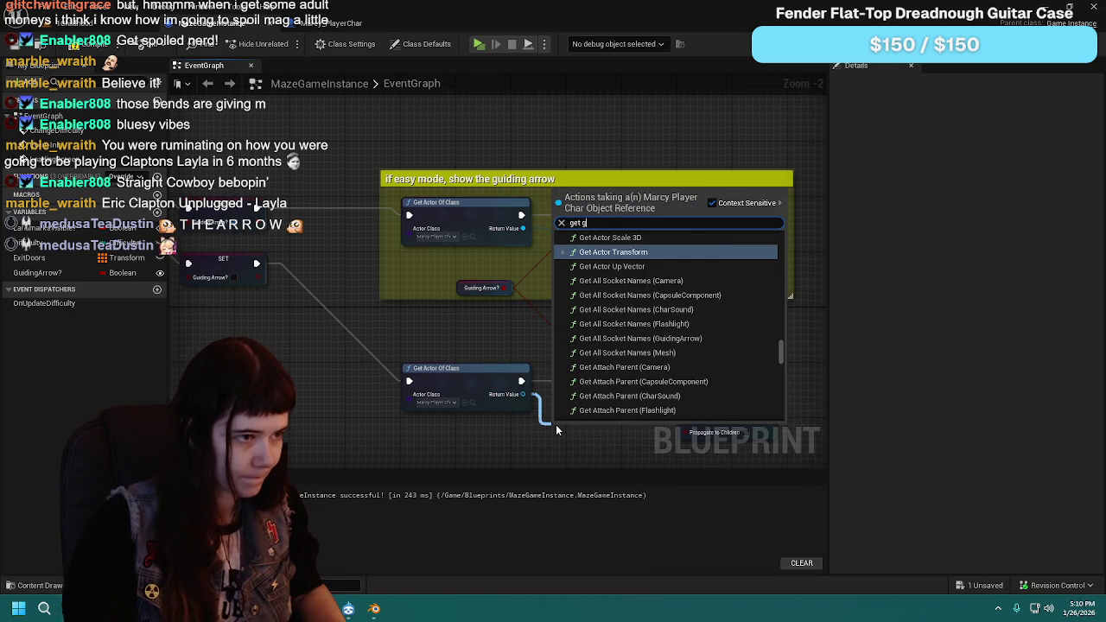
{"action": "type", "text": "uiding"}
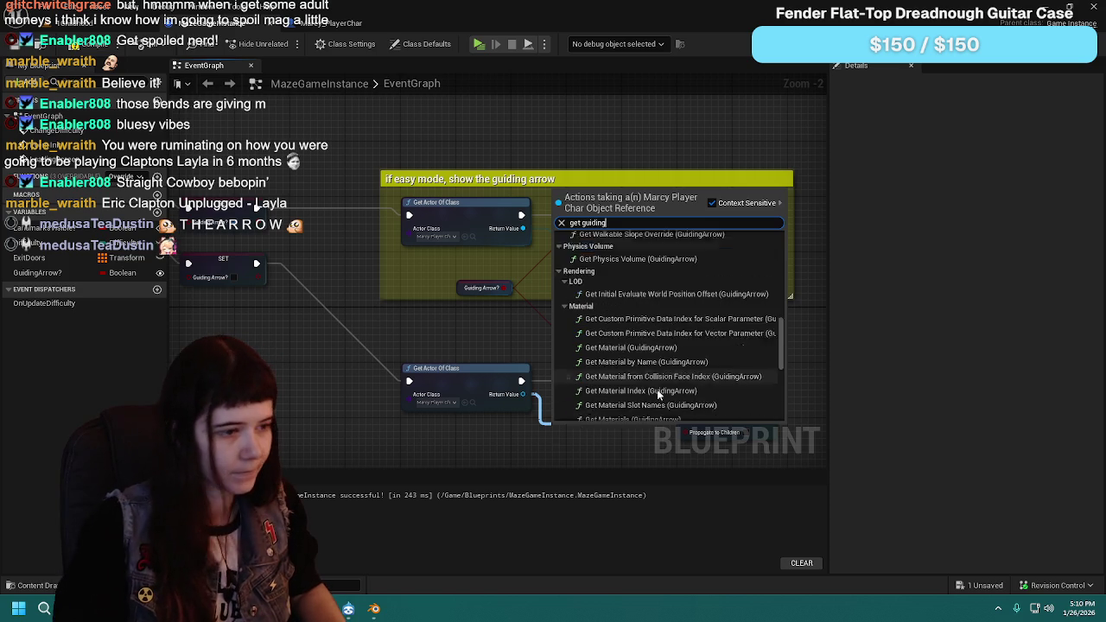
{"action": "scroll", "coordinate": [658, 387], "scroll_direction": "down", "scroll_amount": 5}
{"action": "left_click", "coordinate": [644, 415]}
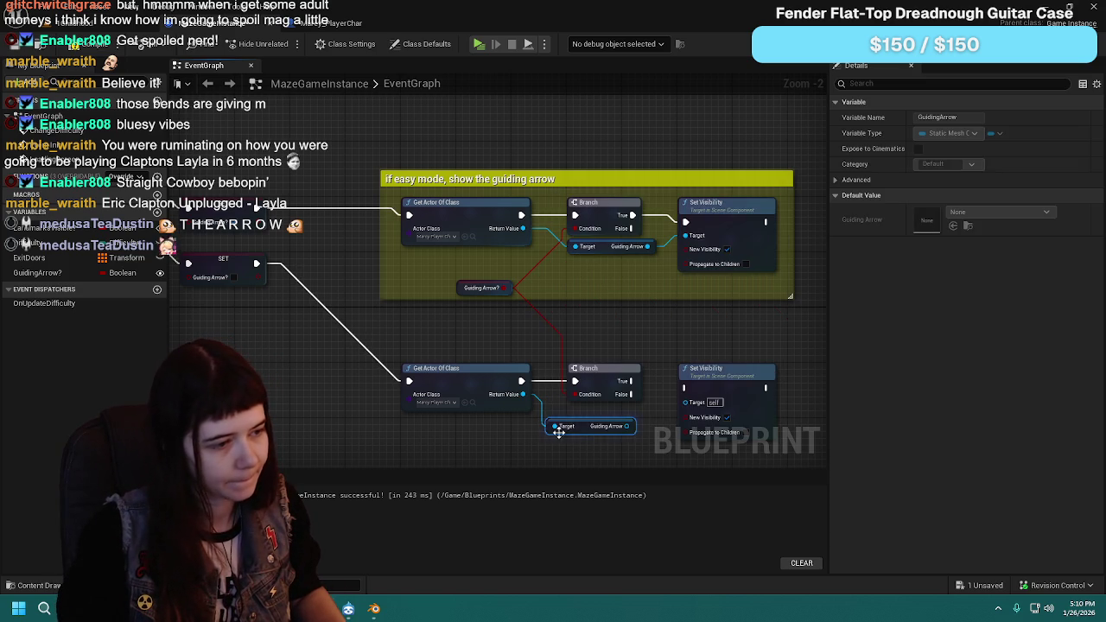
{"action": "mouse_move", "coordinate": [584, 432]}
{"action": "left_mouse_down"}
{"action": "mouse_move", "coordinate": [686, 406]}
{"action": "mouse_move", "coordinate": [650, 400]}
{"action": "mouse_move", "coordinate": [685, 388]}
{"action": "left_mouse_up"}
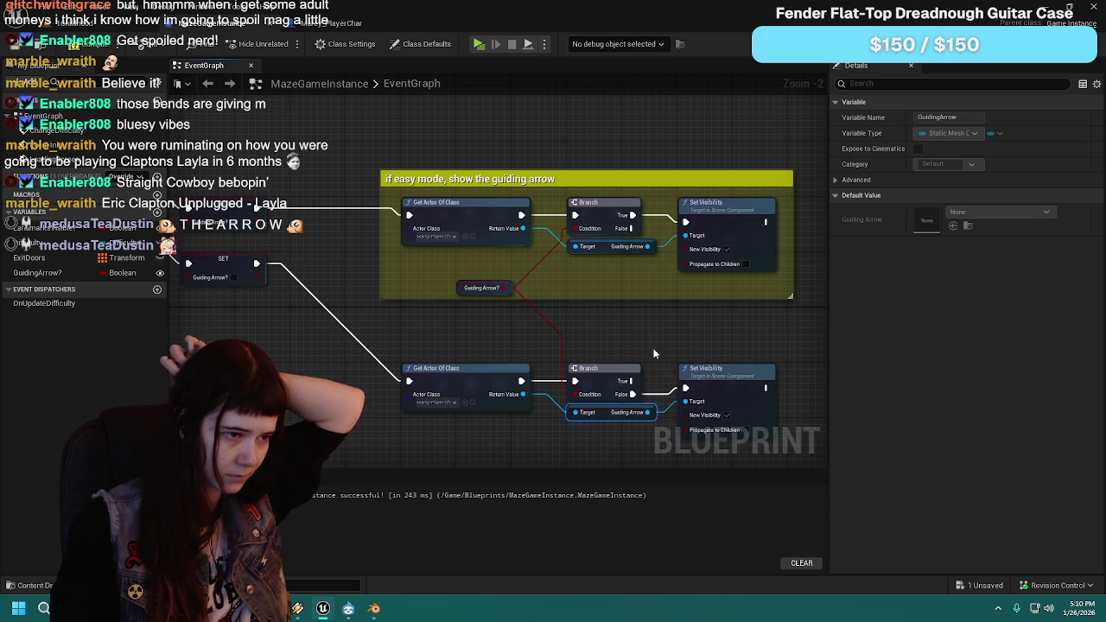
{"action": "left_click", "coordinate": [628, 331]}
{"action": "left_click_drag", "start_coordinate": [398, 361], "coordinate": [786, 451]}
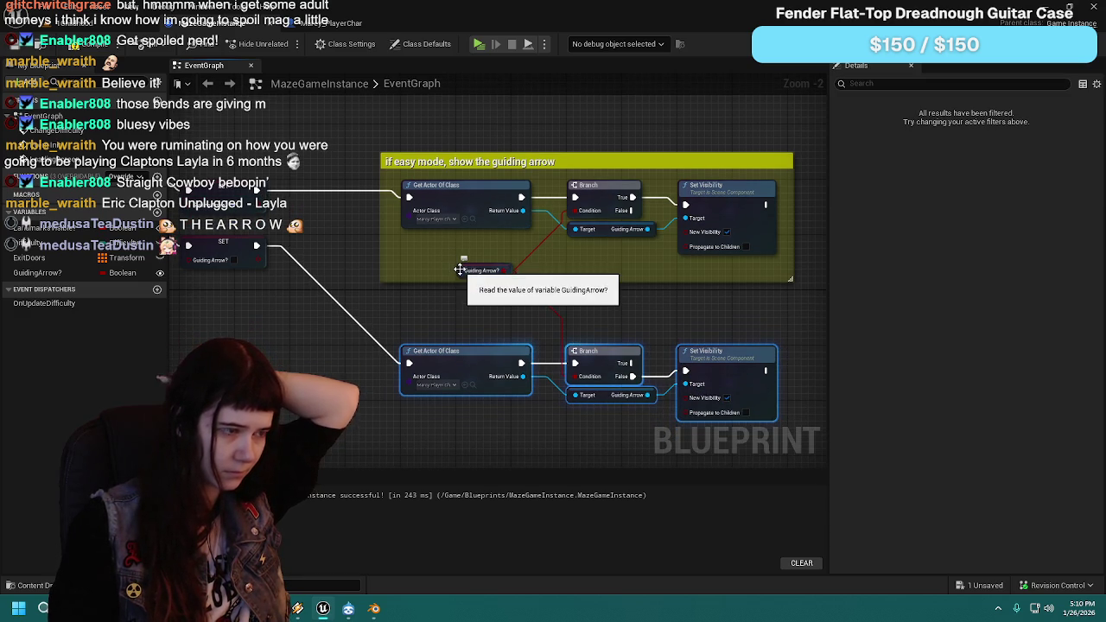
Step: Wrap the nodes in a yellow (R1 G1 B0) comment 'If not easy mode, hide the guiding arrow'
{"action": "type", "text": "cIf not ea"}
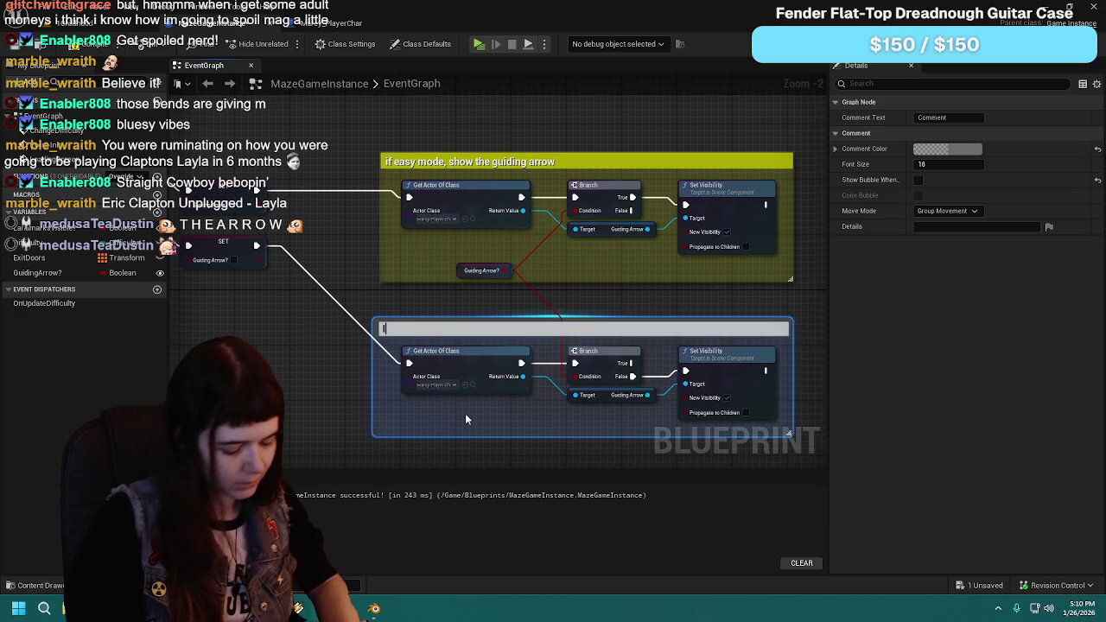
{"action": "type", "text": "sy "}
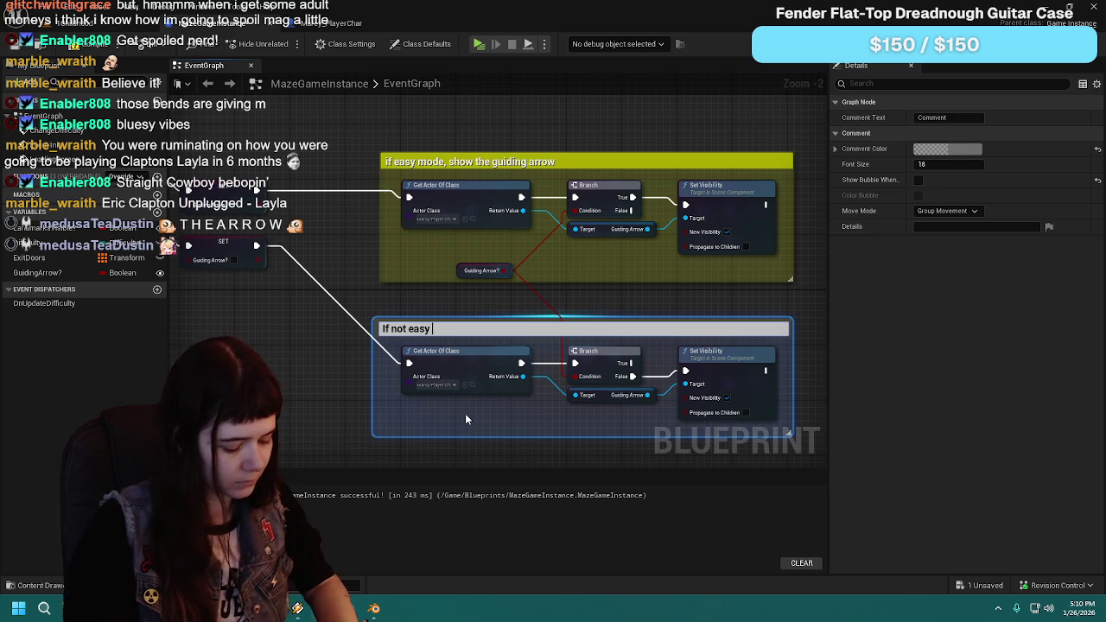
{"action": "type", "text": "mode, hide the guiding arrow"}
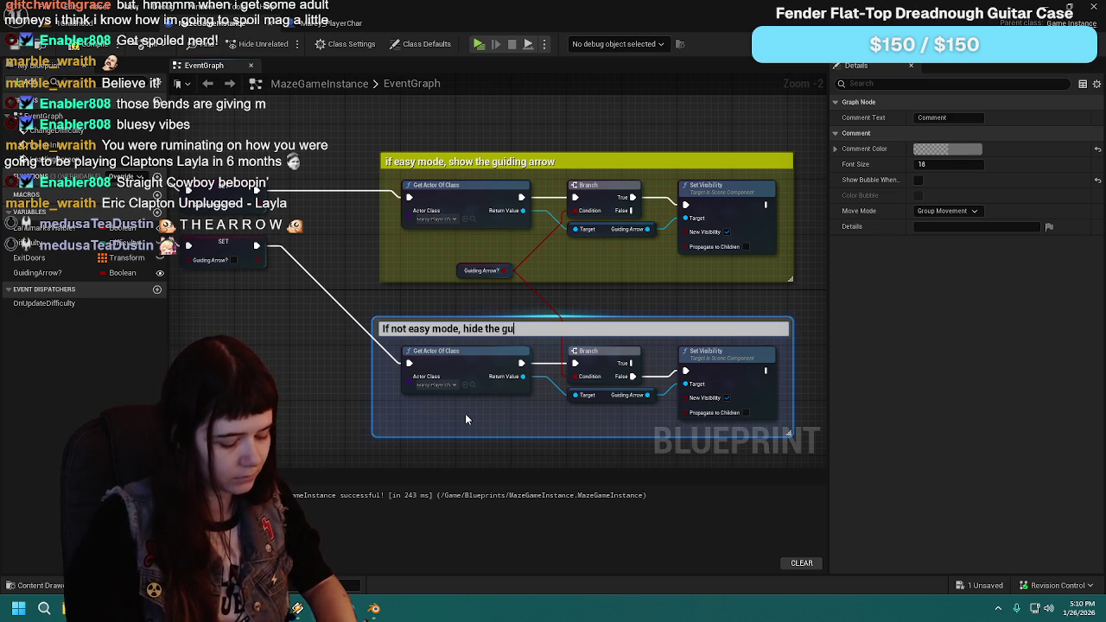
{"action": "key", "text": "Return"}
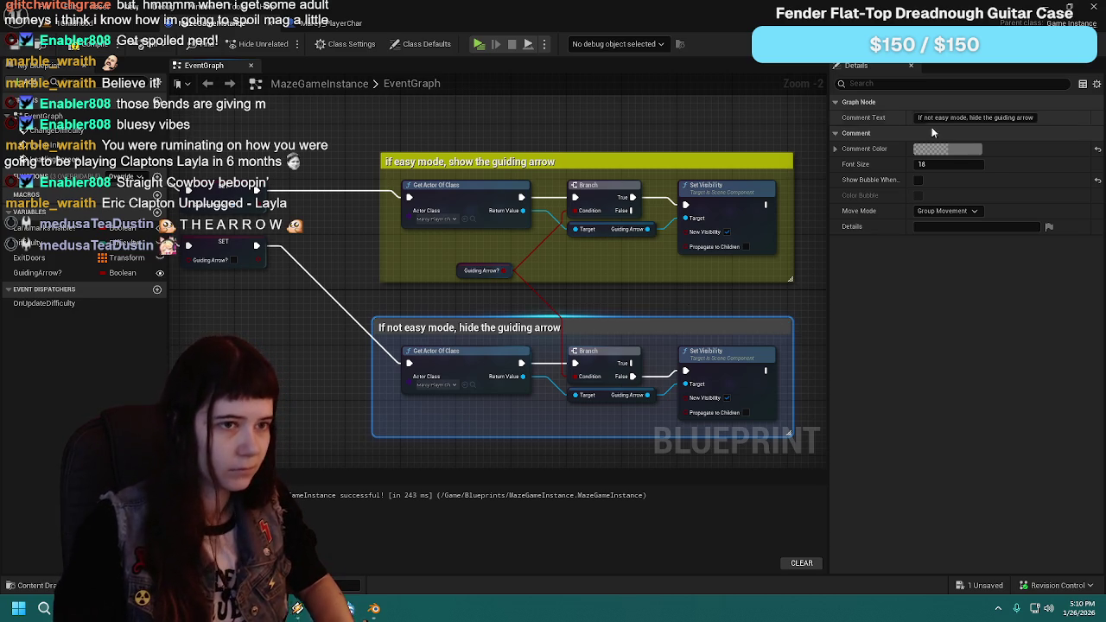
{"action": "left_click", "coordinate": [949, 151]}
{"action": "type", "text": "1"}
{"action": "key", "text": "Tab"}
{"action": "type", "text": "1"}
{"action": "key", "text": "Tab"}
{"action": "type", "text": "0"}
{"action": "key", "text": "Return"}
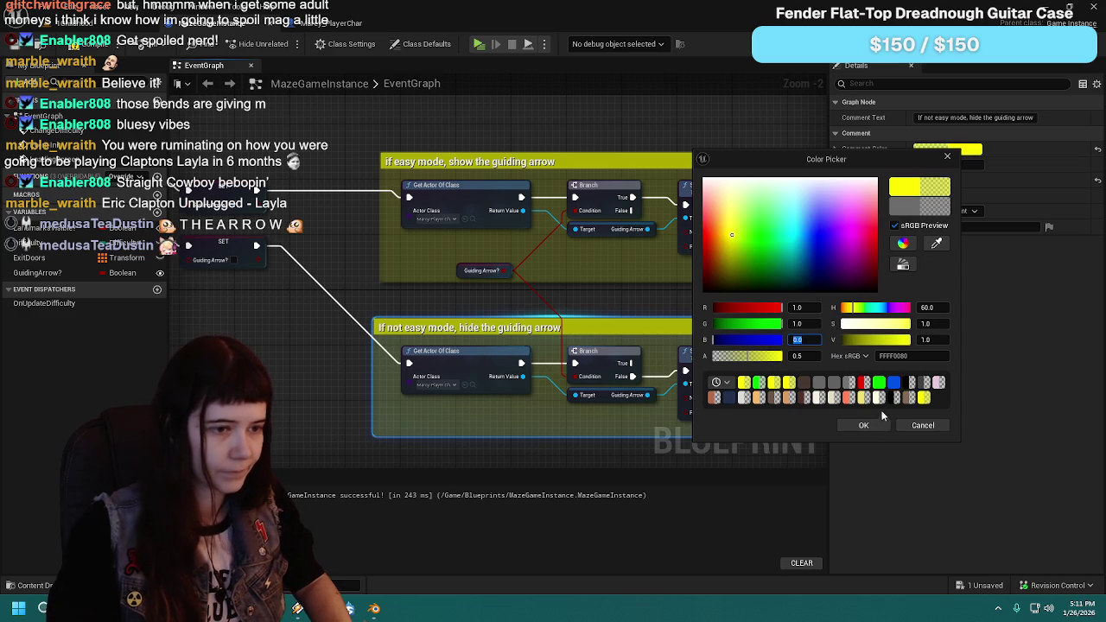
{"action": "left_click", "coordinate": [864, 425]}
Step: Move the comment group into place, compile and save, and start a Play preview
{"action": "left_click", "coordinate": [424, 324]}
{"action": "mouse_move", "coordinate": [420, 354]}
{"action": "left_mouse_down"}
{"action": "mouse_move", "coordinate": [418, 304]}
{"action": "mouse_move", "coordinate": [417, 360]}
{"action": "left_mouse_up"}
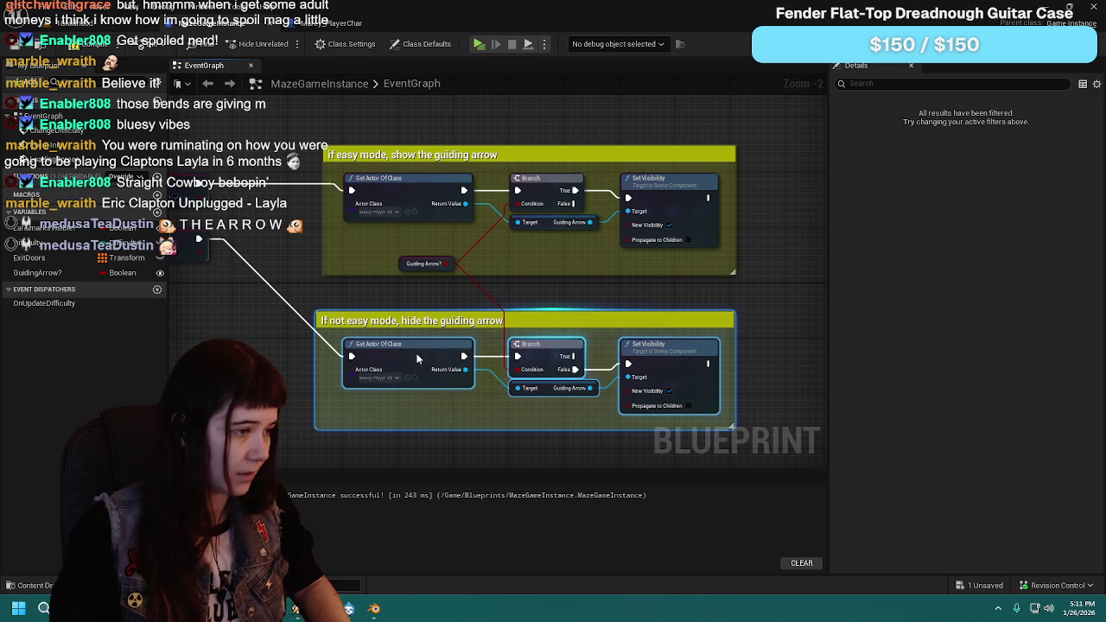
{"action": "left_click", "coordinate": [393, 154]}
{"action": "left_click", "coordinate": [55, 50]}
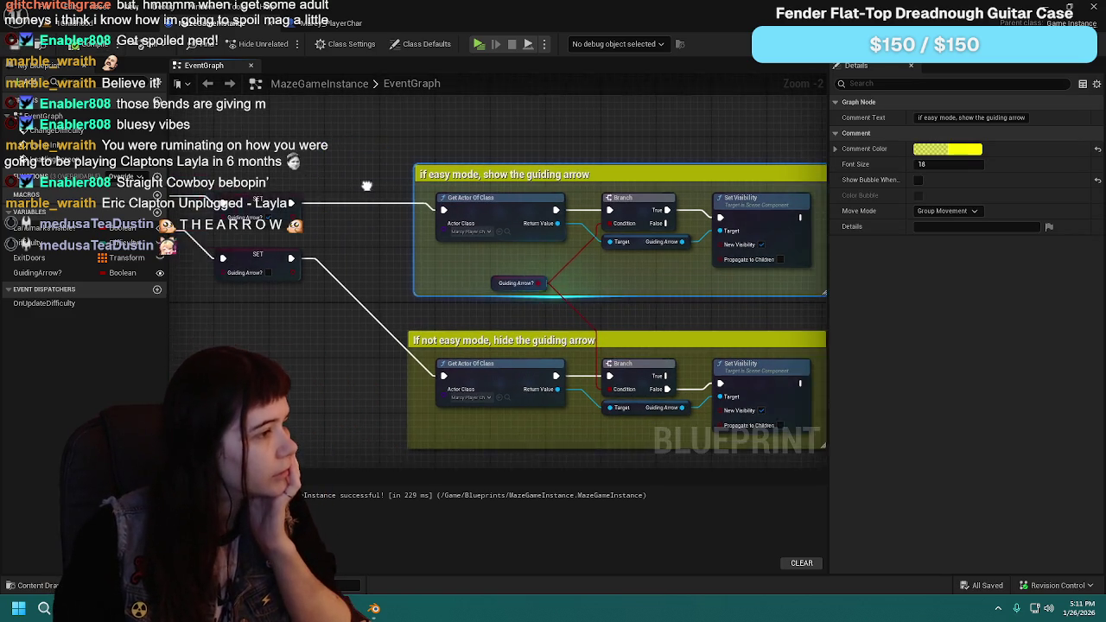
{"action": "left_click", "coordinate": [268, 22]}
{"action": "left_click", "coordinate": [286, 43]}
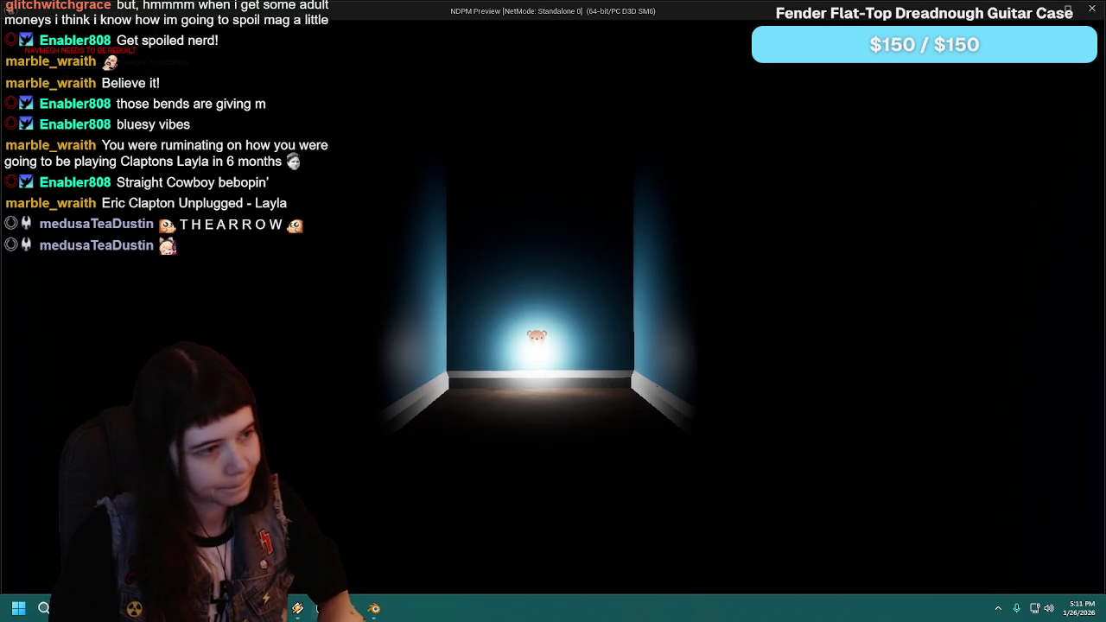
Step: In the paused game's Options, cycle Difficulty through Easy, Hard, Normal and Easy, then stop the preview
{"action": "key", "text": "Escape"}
{"action": "left_click", "coordinate": [564, 389]}
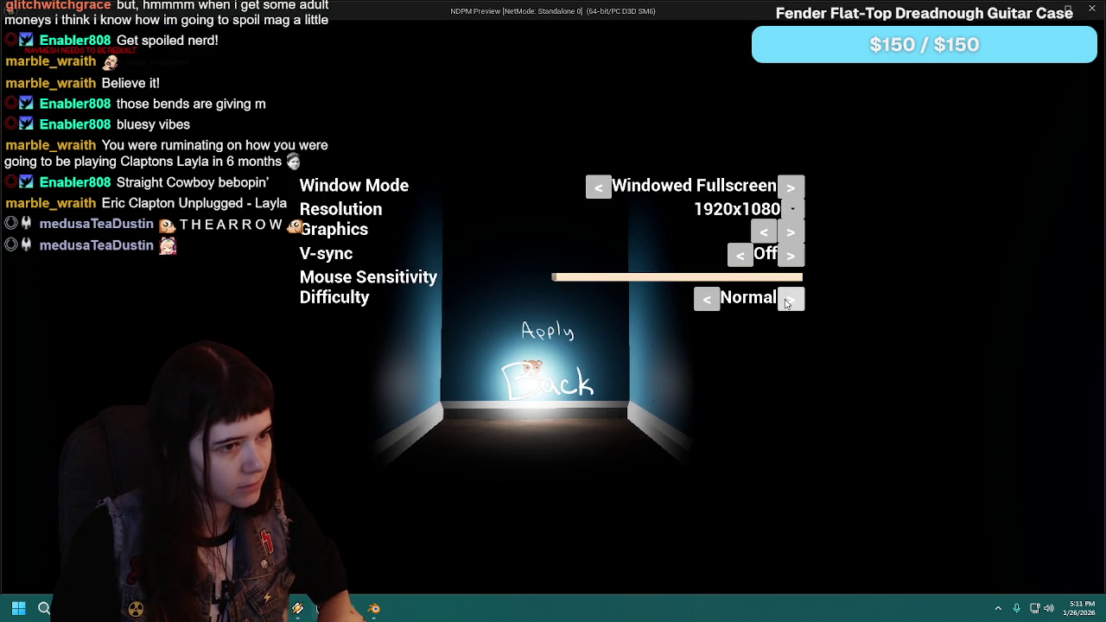
{"action": "left_click", "coordinate": [707, 301]}
{"action": "left_click", "coordinate": [792, 299]}
{"action": "left_click", "coordinate": [792, 299]}
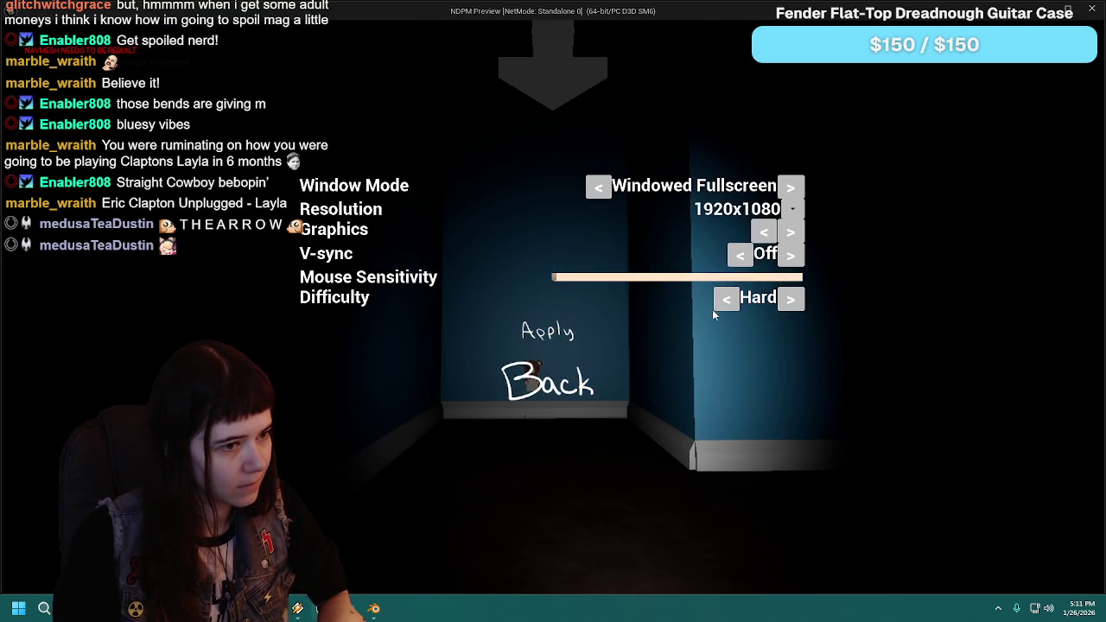
{"action": "left_click", "coordinate": [725, 300]}
{"action": "left_click", "coordinate": [709, 301]}
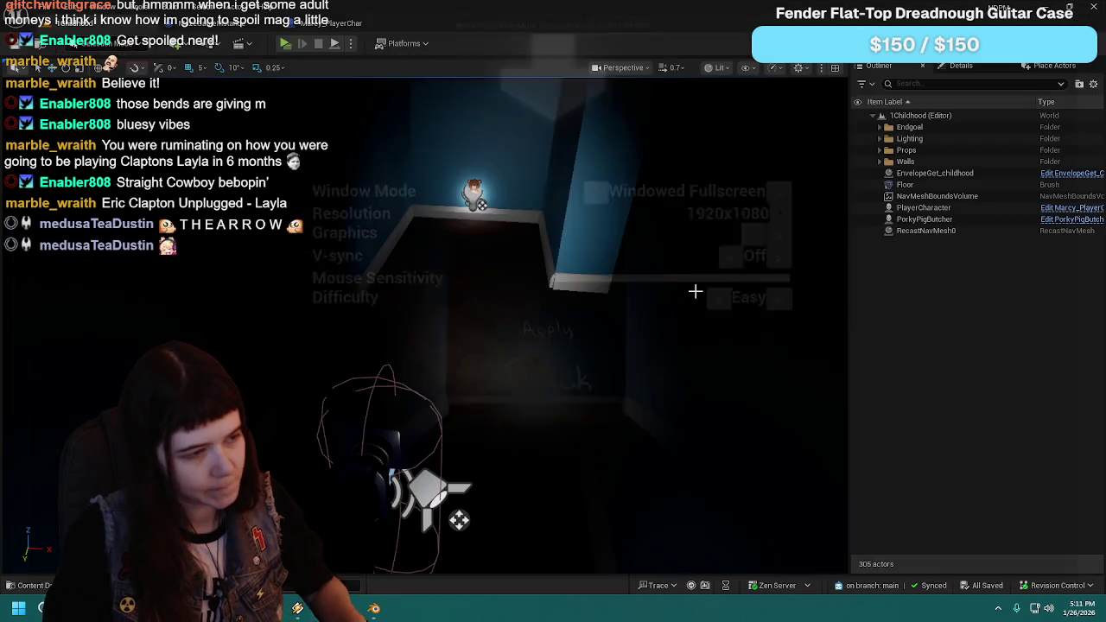
{"action": "key", "text": "Escape"}
{"action": "left_click", "coordinate": [181, 33]}
Step: Turn off New Visibility on the lower Set Visibility node, compile and save, and return to the level editor
{"action": "left_click", "coordinate": [698, 406]}
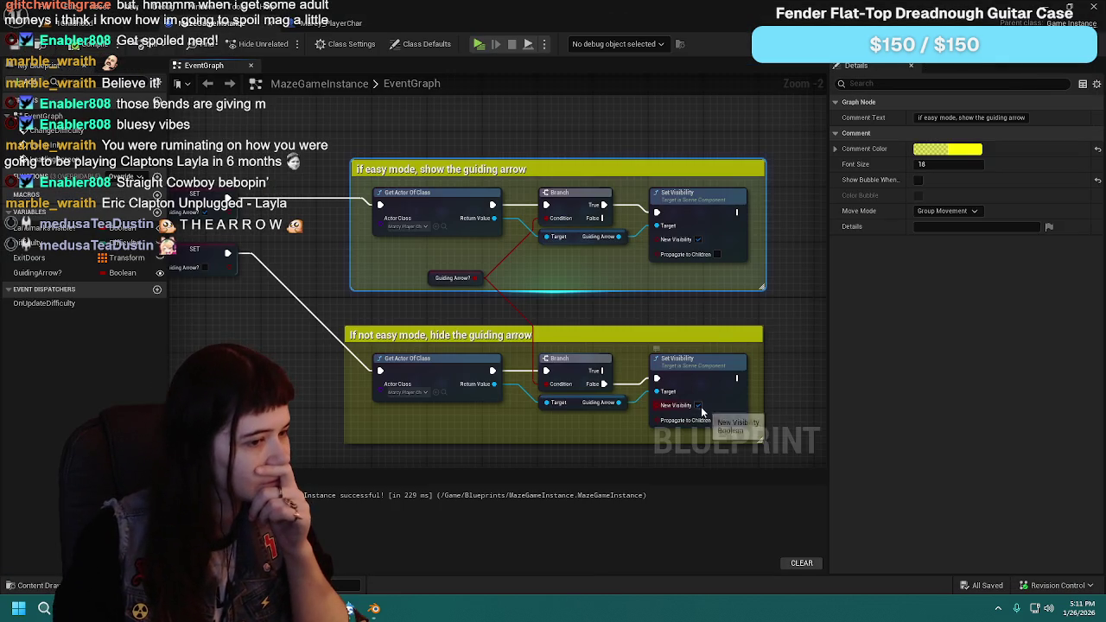
{"action": "mouse_move", "coordinate": [607, 307]}
{"action": "left_mouse_down"}
{"action": "mouse_move", "coordinate": [575, 247]}
{"action": "mouse_move", "coordinate": [610, 286]}
{"action": "left_mouse_up"}
{"action": "left_click", "coordinate": [90, 49]}
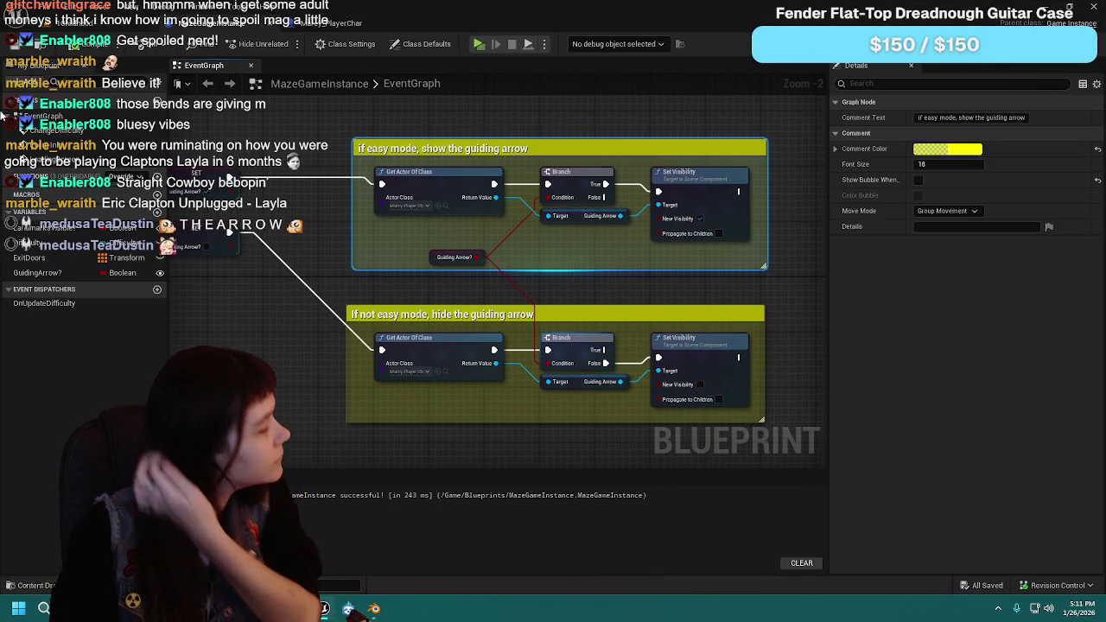
{"action": "left_click", "coordinate": [110, 25]}
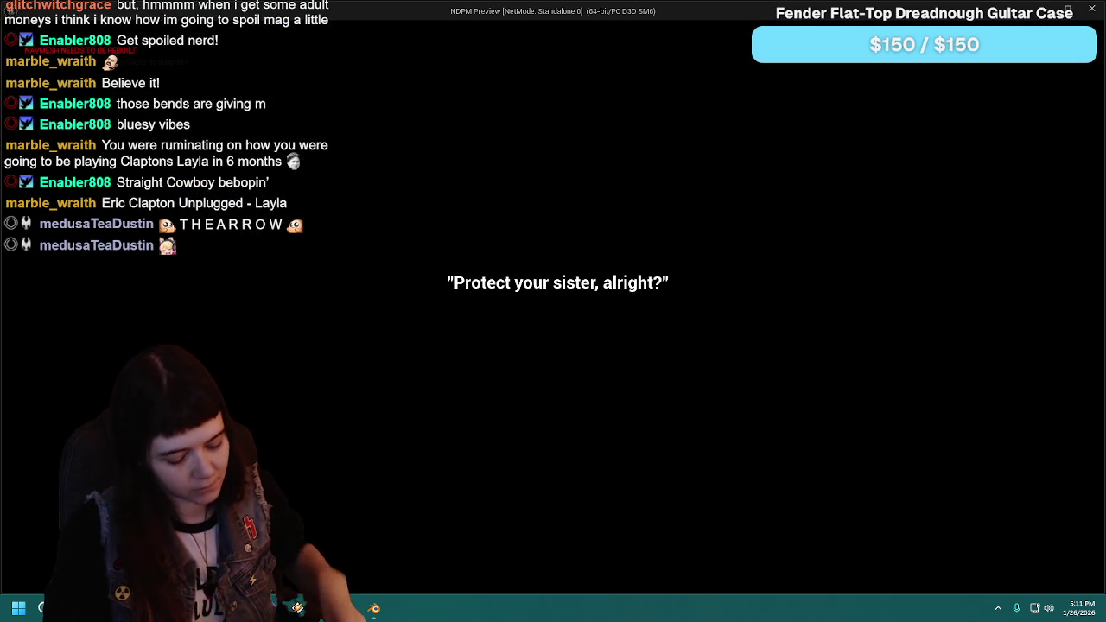
Step: Cycle Difficulty through Easy, Hard, Normal and back to Easy in Options, then resume the game
{"action": "key", "text": "Escape"}
{"action": "left_click", "coordinate": [631, 380]}
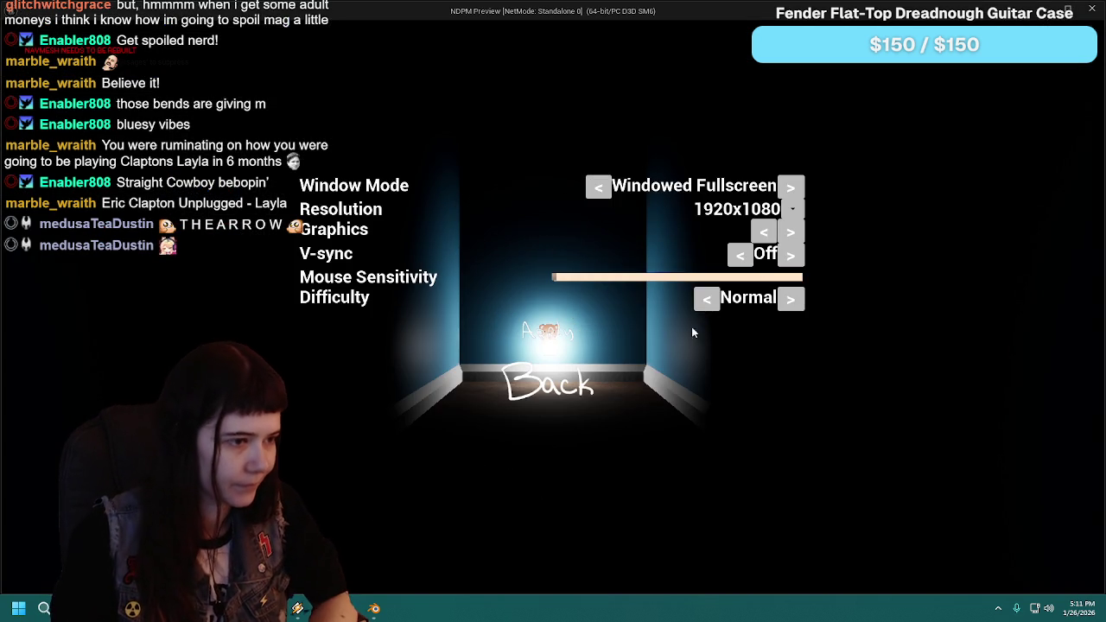
{"action": "left_click", "coordinate": [711, 300]}
{"action": "left_click", "coordinate": [788, 302]}
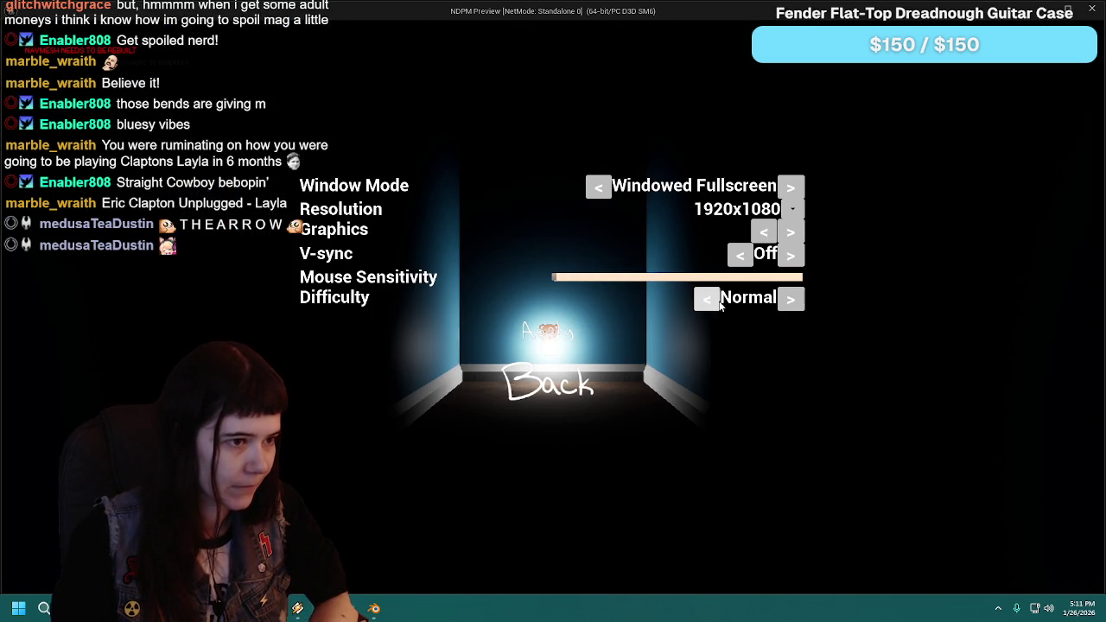
{"action": "left_click", "coordinate": [792, 301]}
{"action": "left_click", "coordinate": [726, 302]}
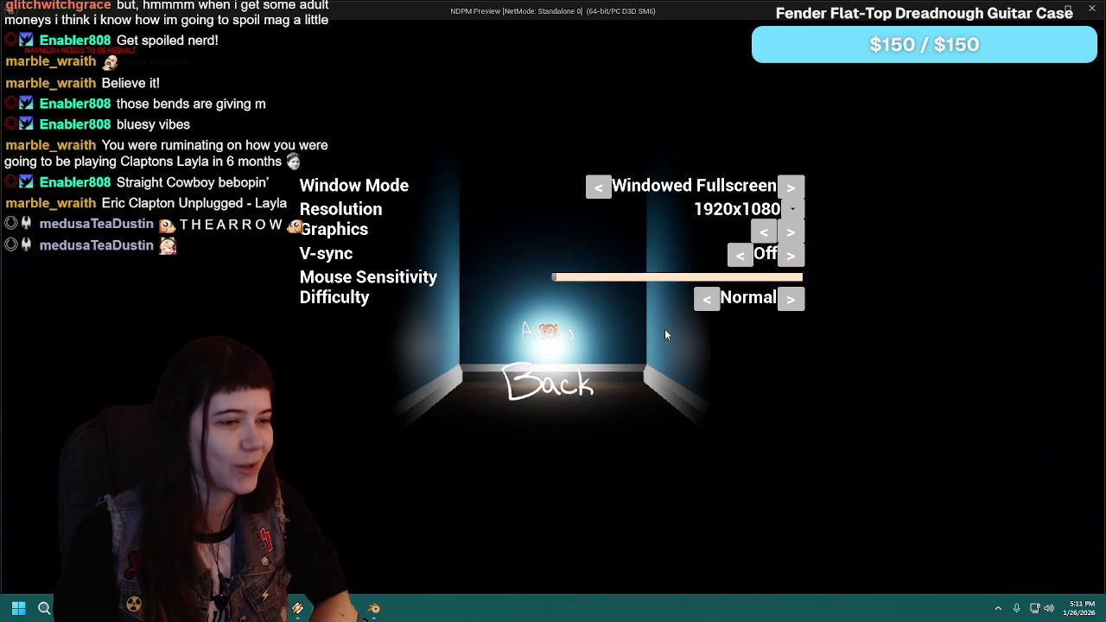
{"action": "left_click", "coordinate": [712, 300]}
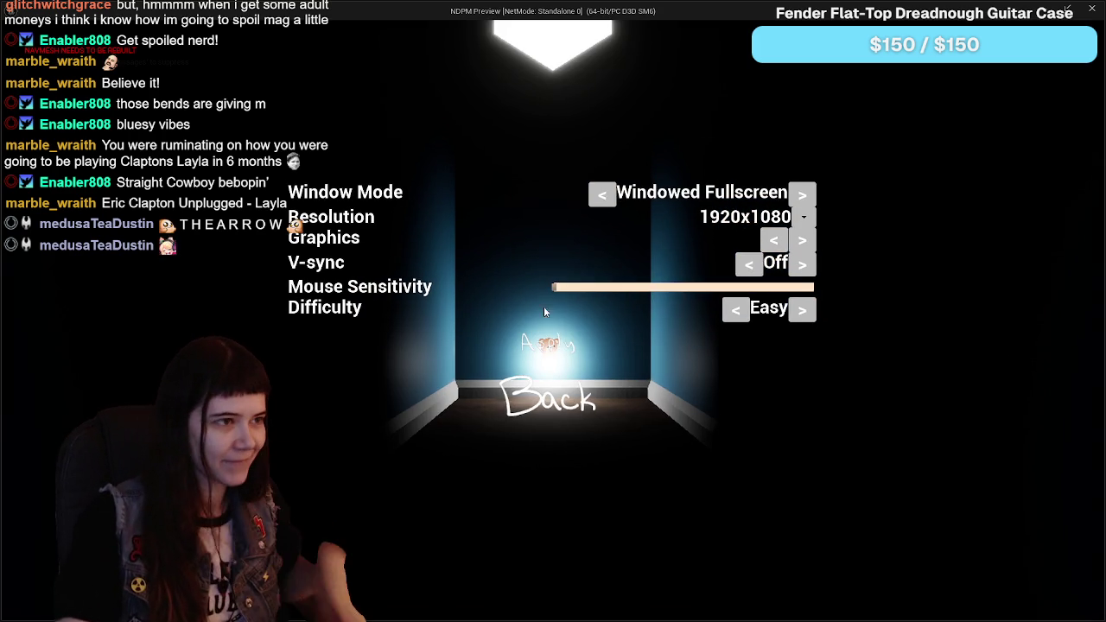
{"action": "left_click", "coordinate": [546, 402]}
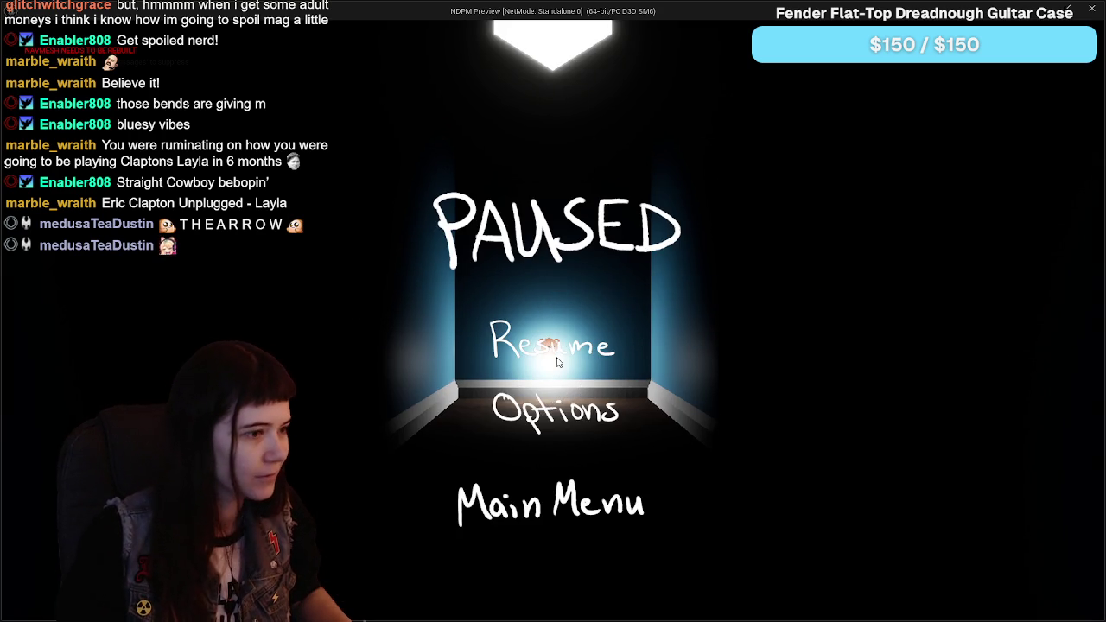
{"action": "left_click", "coordinate": [560, 361]}
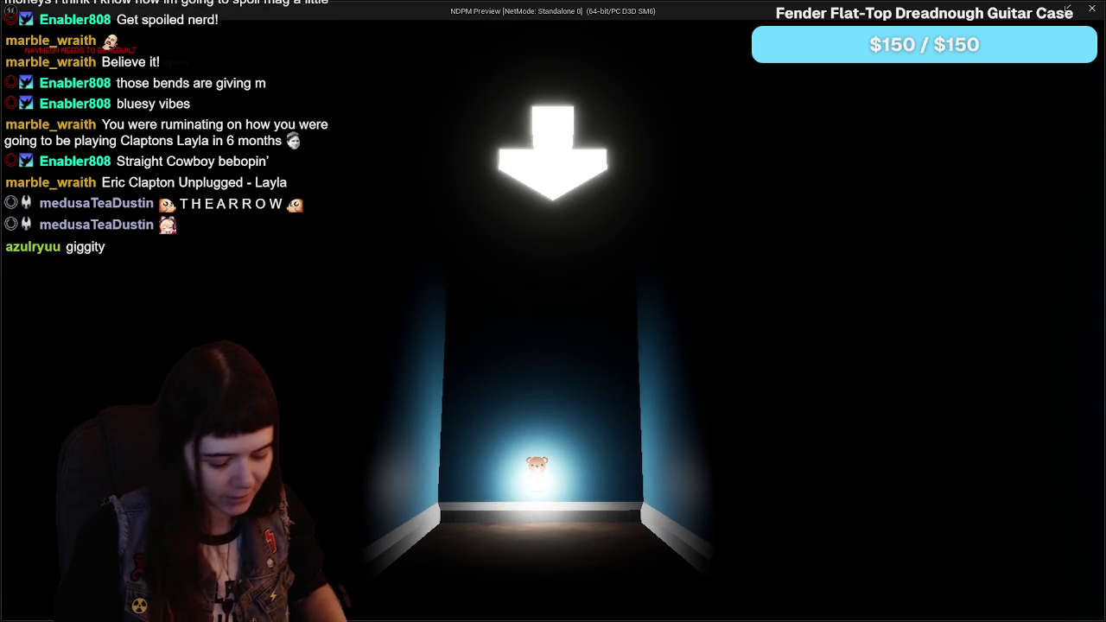
Step: Raise Difficulty to Hard, lower it back to Easy to show the arrow, and stop the preview
{"action": "key", "text": "Escape"}
{"action": "left_click", "coordinate": [571, 406]}
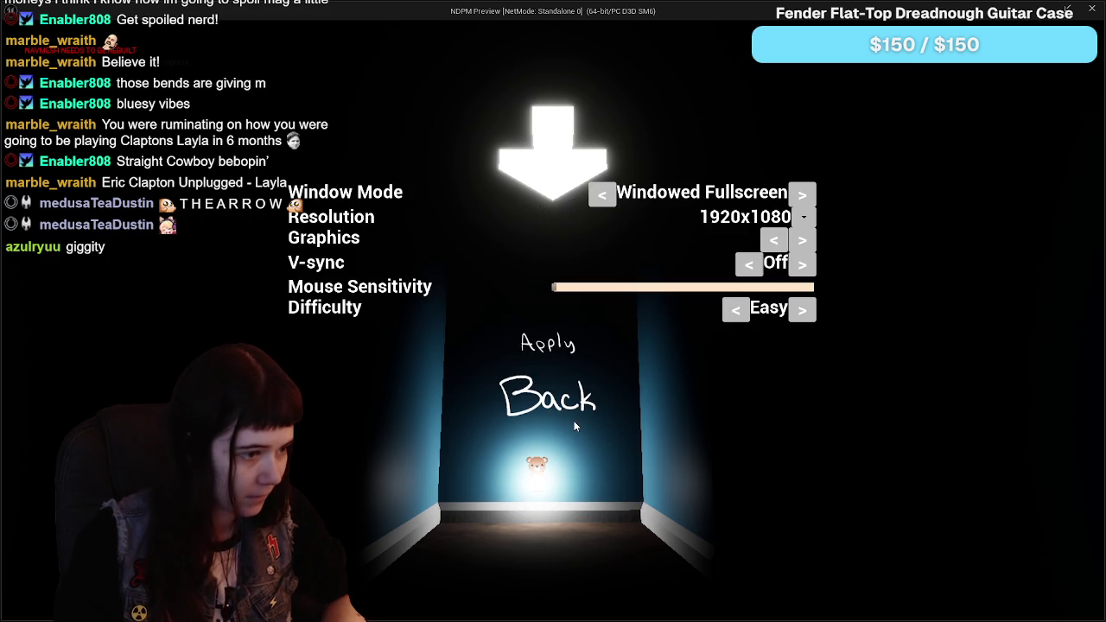
{"action": "left_click", "coordinate": [806, 314]}
{"action": "left_click", "coordinate": [806, 315]}
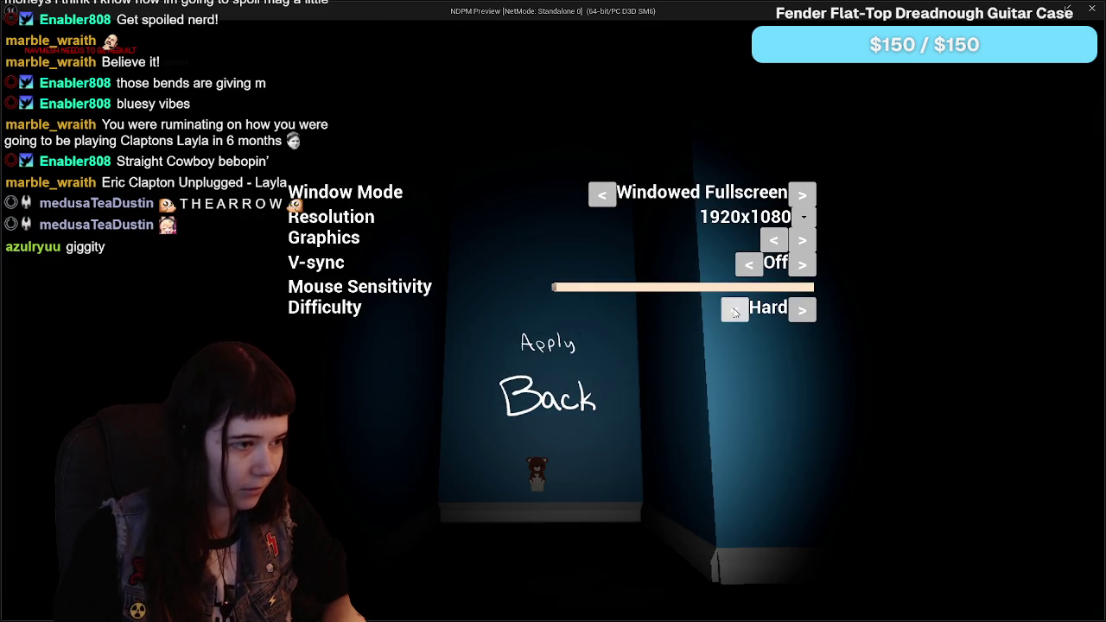
{"action": "left_click", "coordinate": [735, 313]}
{"action": "left_click", "coordinate": [714, 312]}
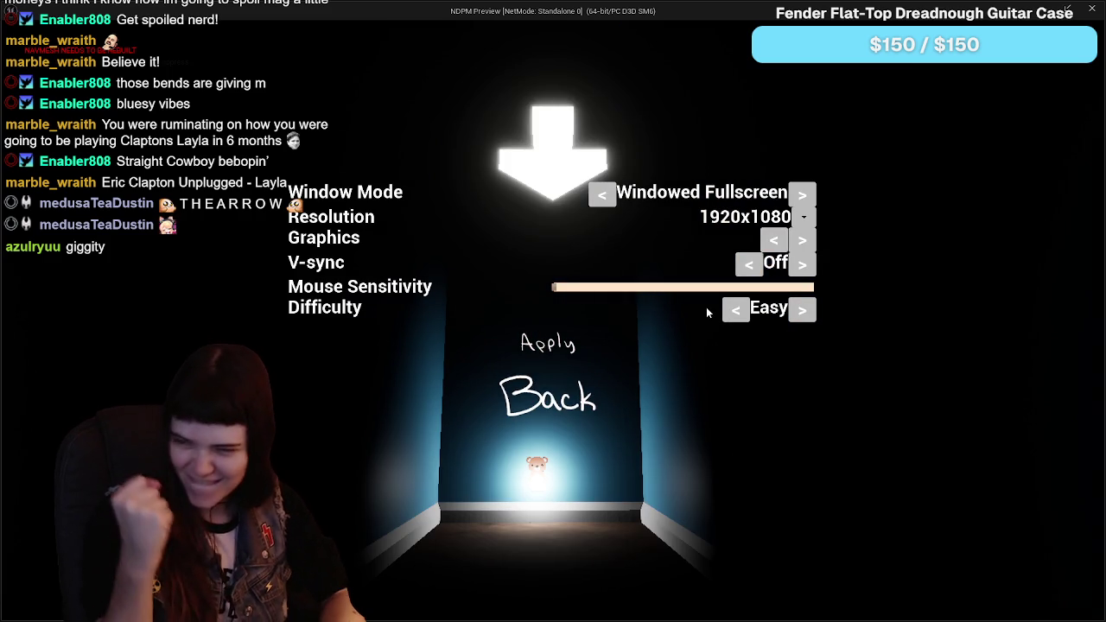
{"action": "key", "text": "Escape"}
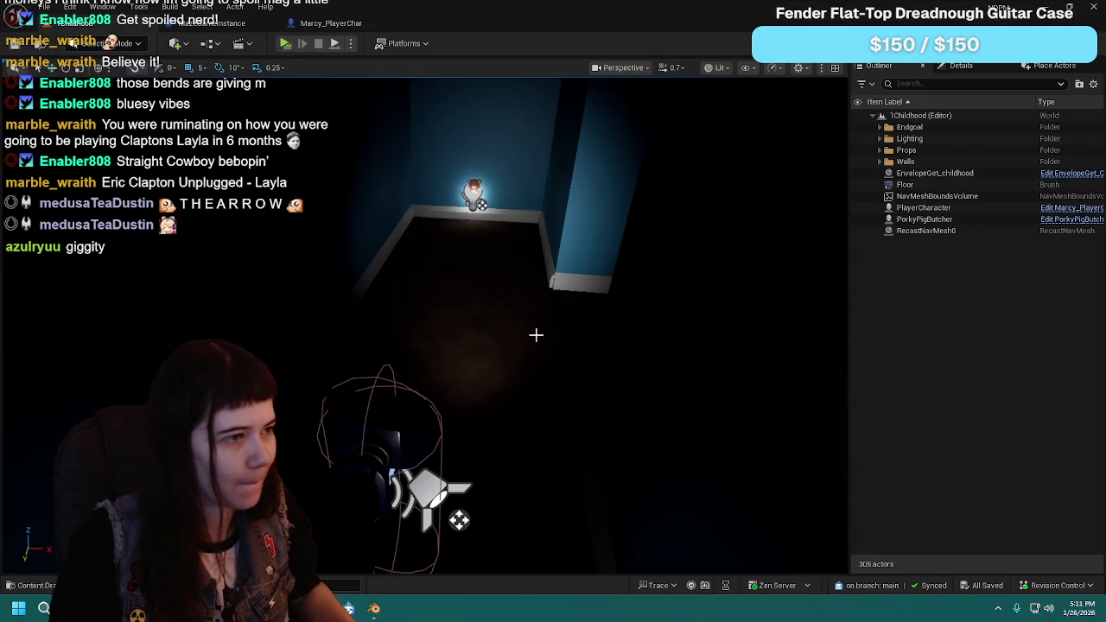
Step: Make the easy-mode comment green with red 0 and alpha 0.2
{"action": "left_click", "coordinate": [260, 24]}
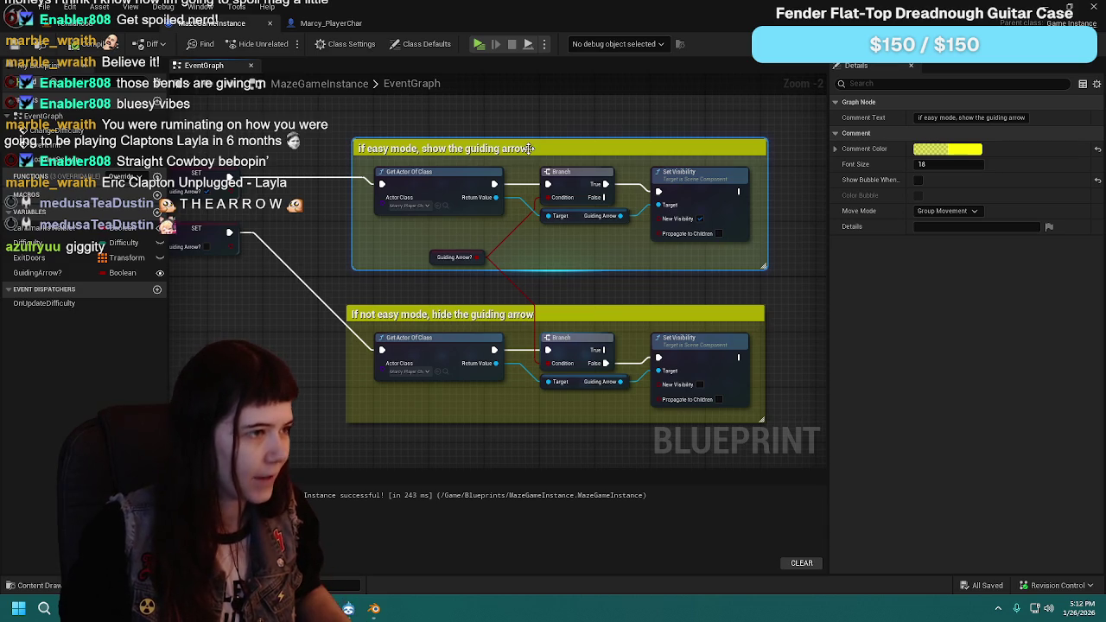
{"action": "left_click", "coordinate": [947, 149]}
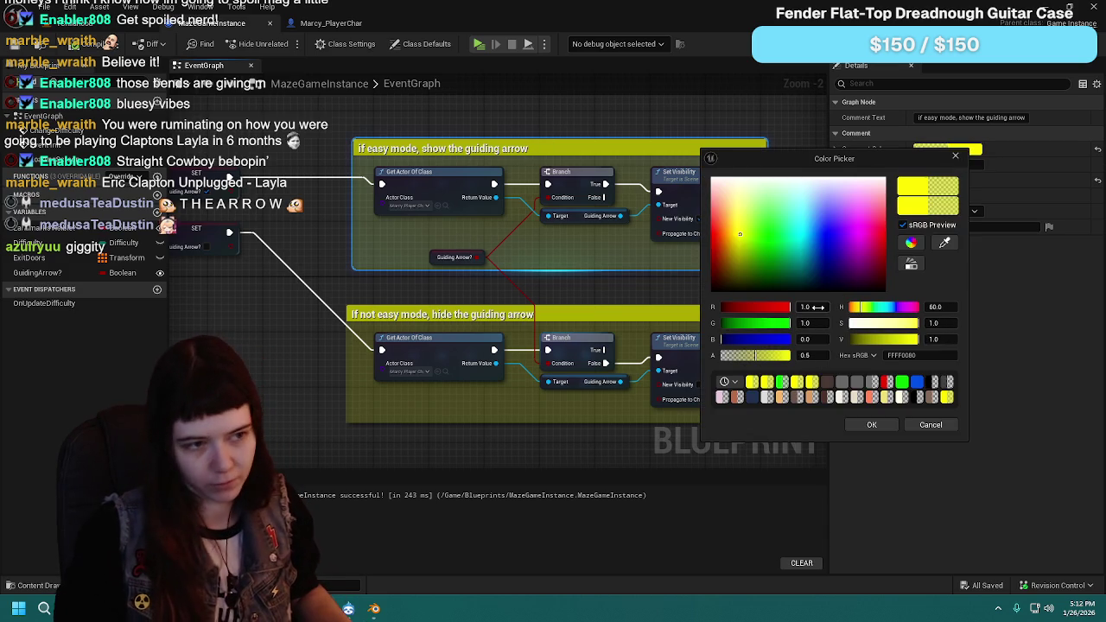
{"action": "type", "text": "0"}
{"action": "key", "text": "Return"}
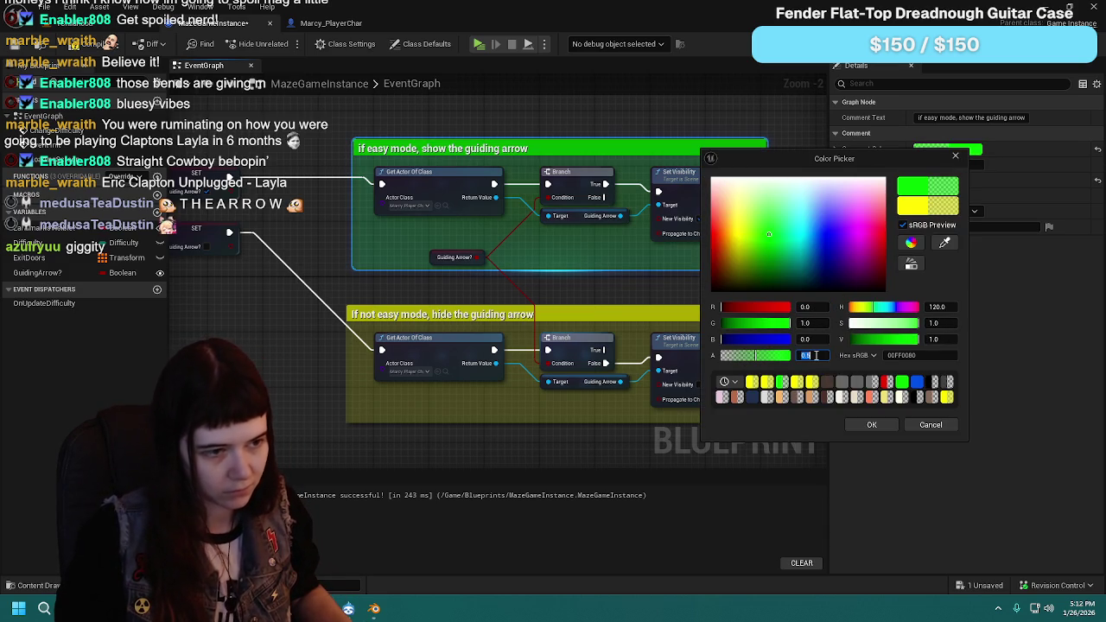
{"action": "type", "text": "0.2"}
{"action": "key", "text": "Return"}
{"action": "left_click", "coordinate": [872, 424]}
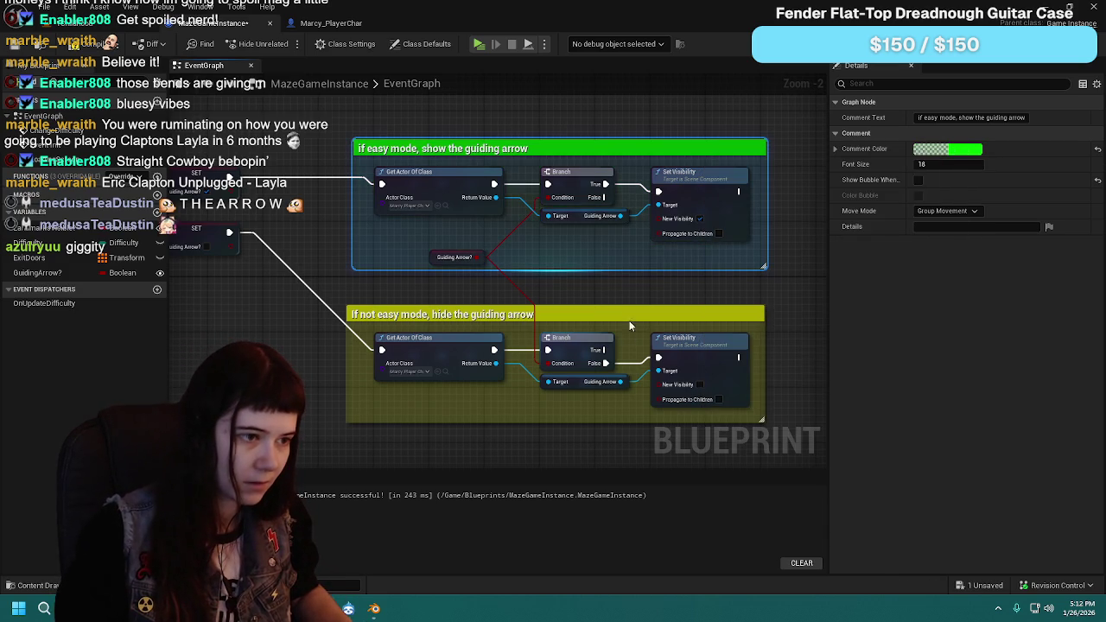
Step: Make the 'If not easy mode' comment green with red 0 and alpha 0.1
{"action": "left_click", "coordinate": [673, 311]}
{"action": "left_click", "coordinate": [957, 150]}
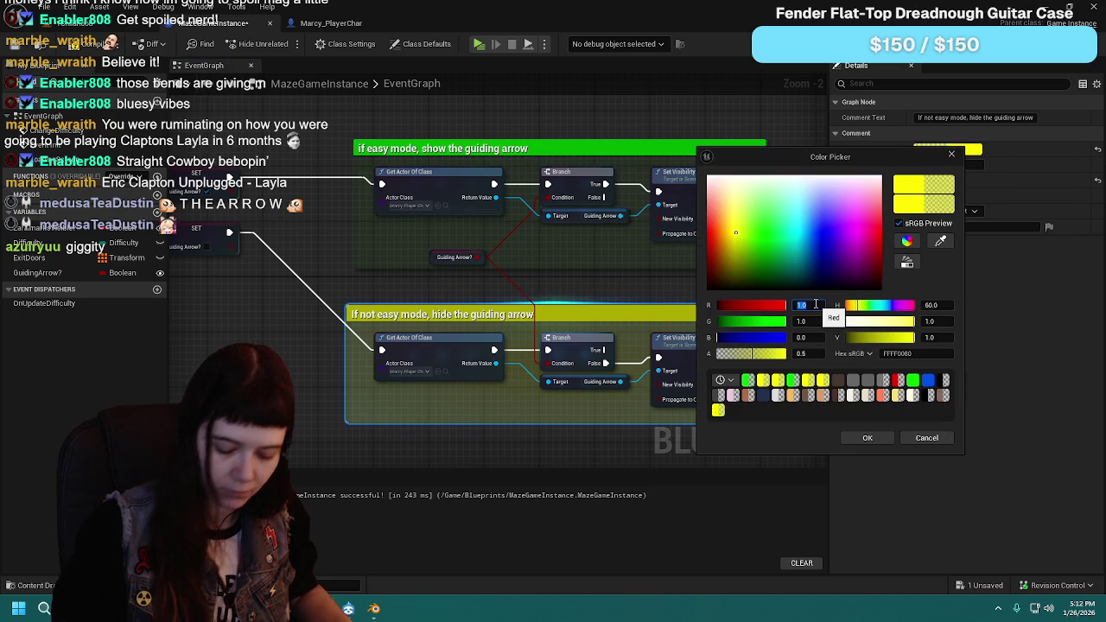
{"action": "type", "text": "0"}
{"action": "key", "text": "Return"}
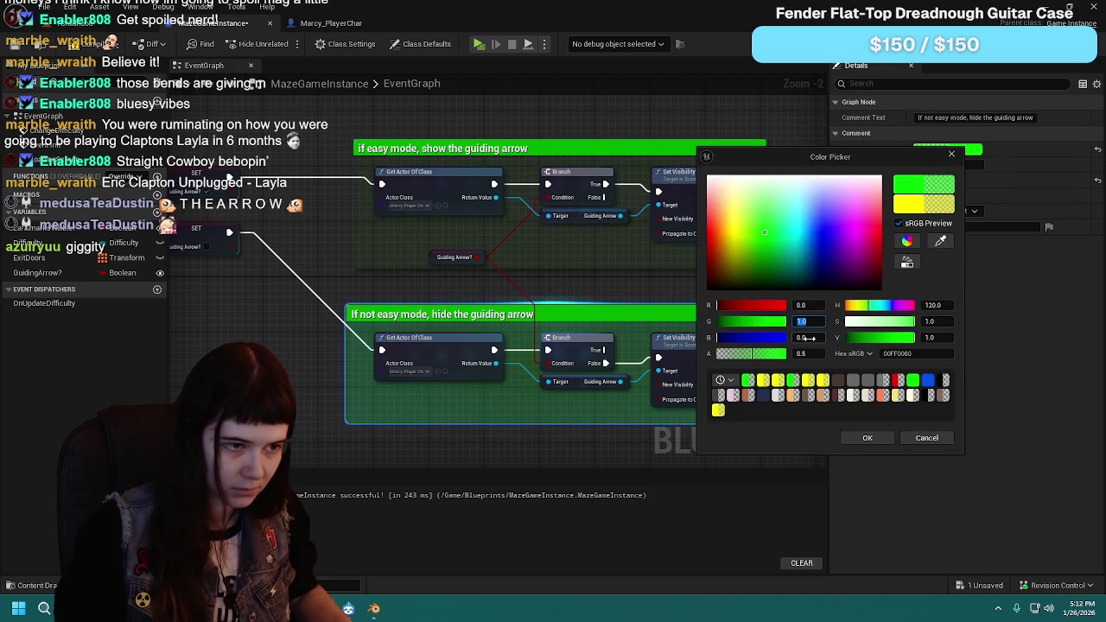
{"action": "left_click_drag", "start_coordinate": [816, 353], "coordinate": [800, 354]}
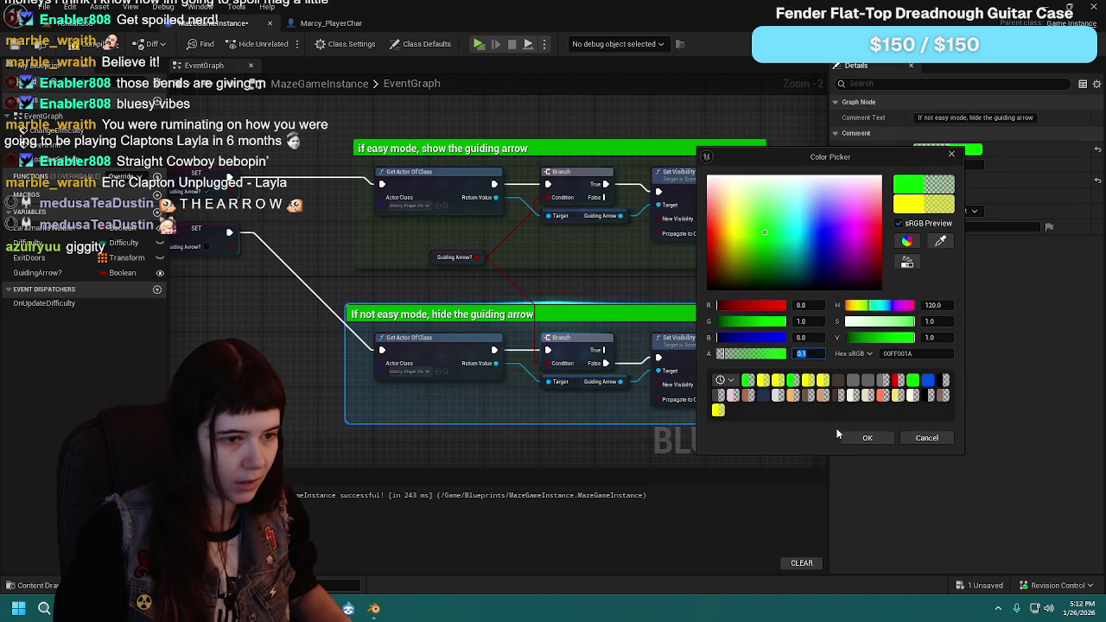
{"action": "left_click", "coordinate": [78, 43]}
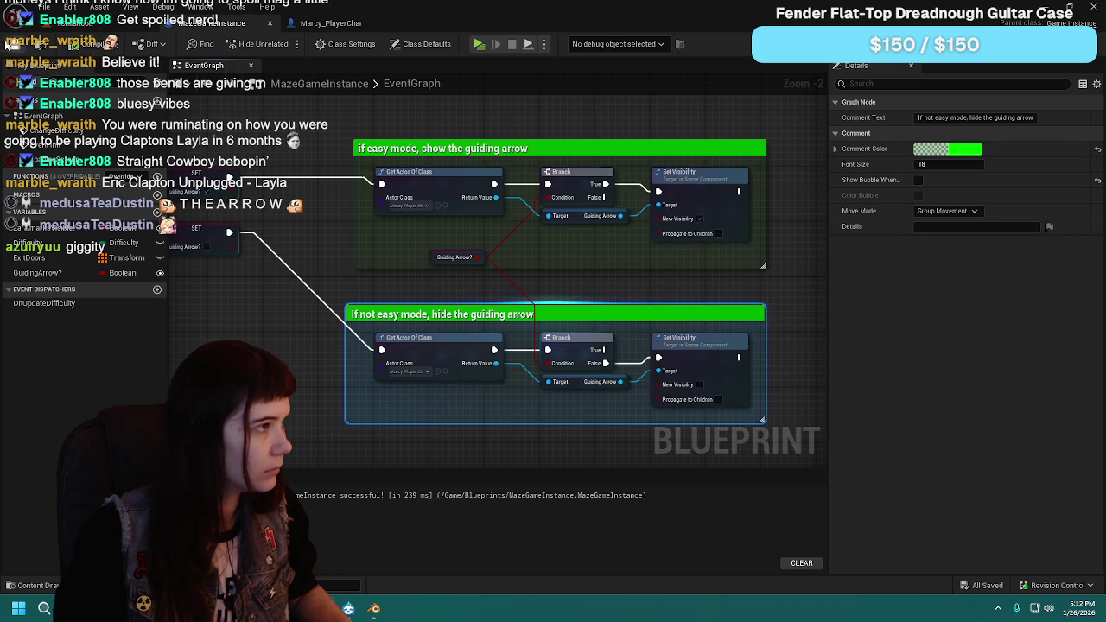
{"action": "left_click_drag", "start_coordinate": [303, 140], "coordinate": [362, 160]}
{"action": "left_click", "coordinate": [363, 160]}
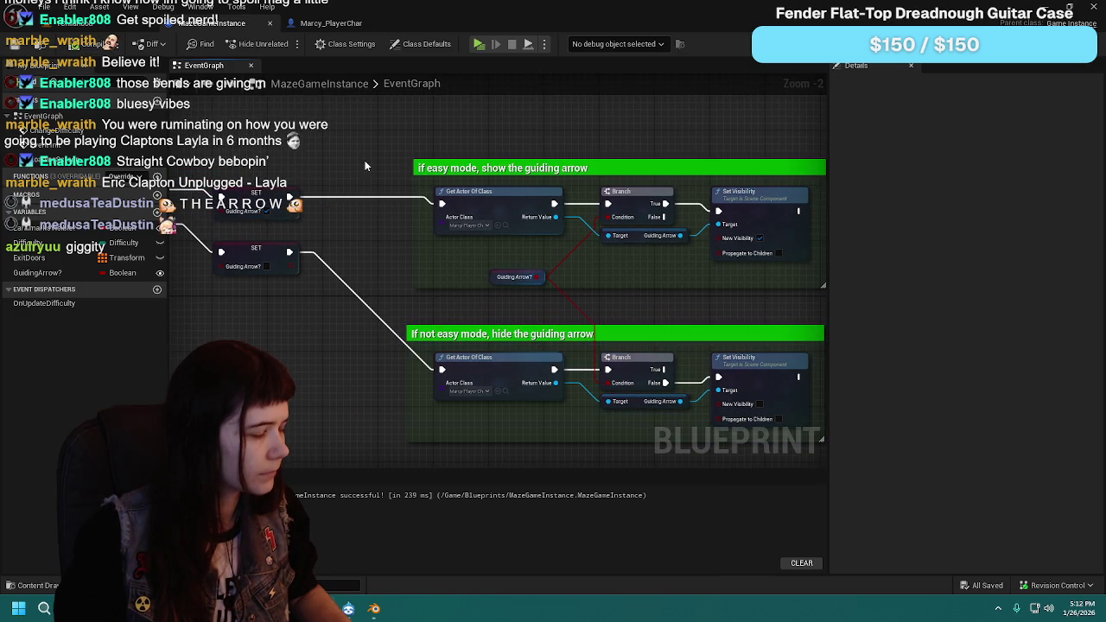
{"action": "mouse_move", "coordinate": [371, 159]}
{"action": "left_mouse_down"}
{"action": "mouse_move", "coordinate": [340, 156]}
{"action": "mouse_move", "coordinate": [410, 173]}
{"action": "mouse_move", "coordinate": [388, 167]}
{"action": "left_mouse_up"}
{"action": "scroll", "coordinate": [410, 173], "scroll_direction": "down", "scroll_amount": 1}
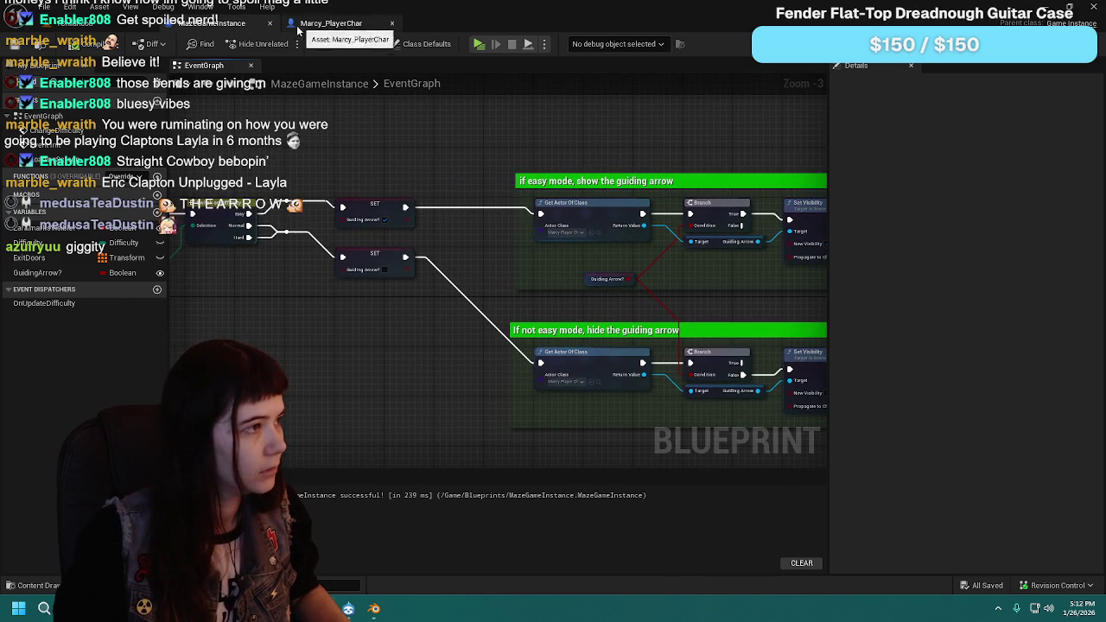
Step: In Marcy_PlayerChar, delete the old 'If easy mode, show the guiding arrow' nodes
{"action": "left_click", "coordinate": [89, 32]}
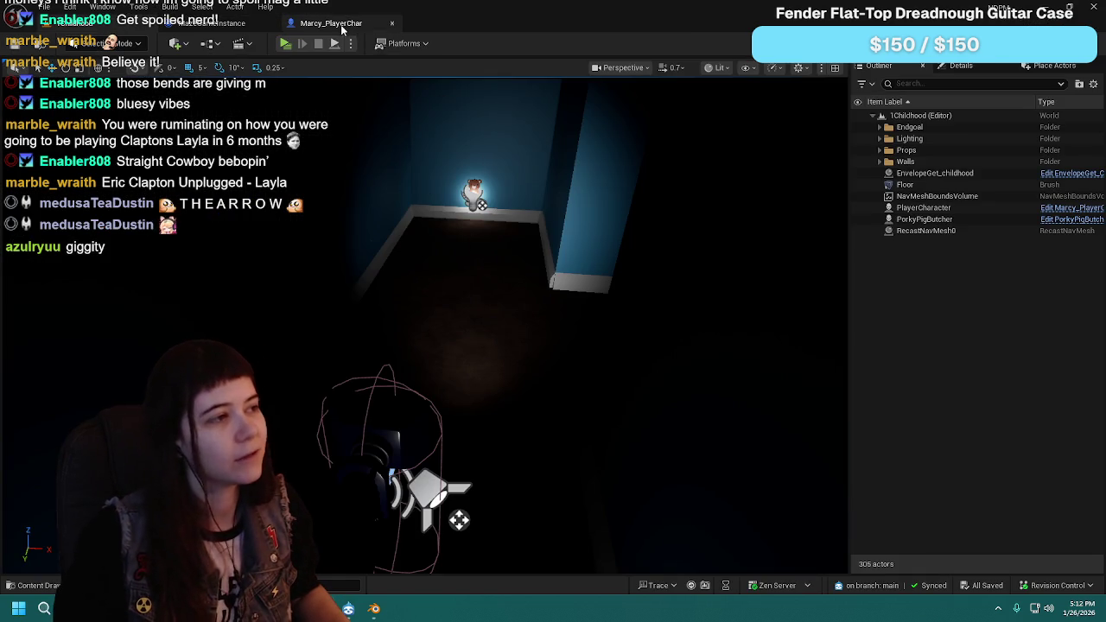
{"action": "left_click", "coordinate": [344, 25]}
{"action": "scroll", "coordinate": [585, 257], "scroll_direction": "down", "scroll_amount": 1}
{"action": "left_click_drag", "start_coordinate": [477, 177], "coordinate": [674, 318]}
{"action": "key", "text": "Delete"}
Step: Bring the difficulty flashlight group into view and compile and save with Ctrl+S
{"action": "scroll", "coordinate": [328, 311], "scroll_direction": "up", "scroll_amount": 1}
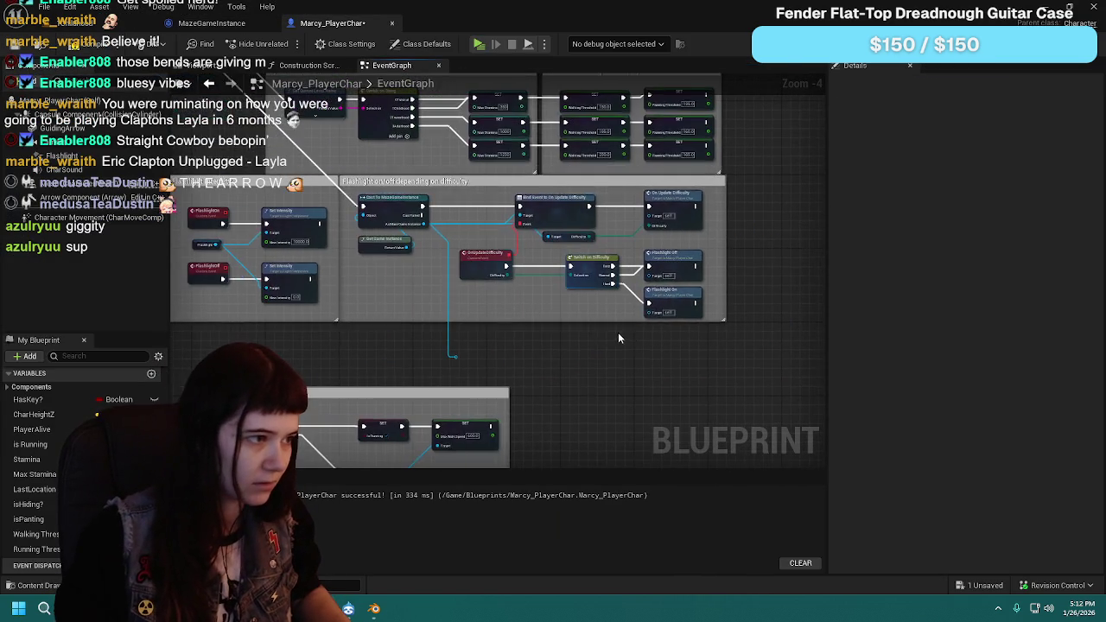
{"action": "left_click_drag", "start_coordinate": [328, 311], "coordinate": [595, 331]}
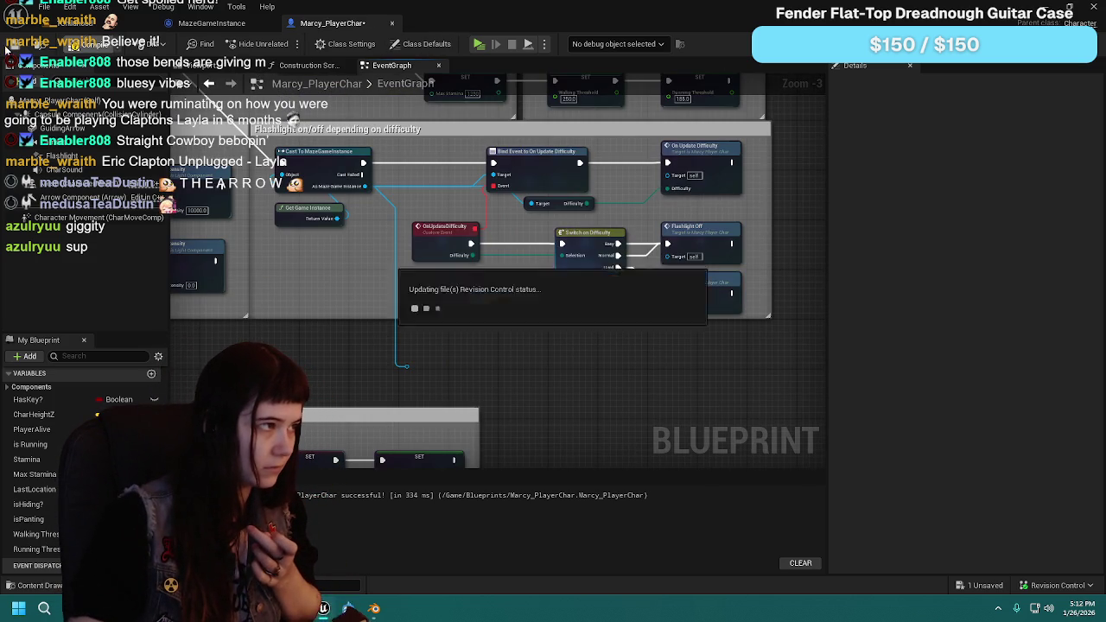
{"action": "key", "text": "ctrl+s"}
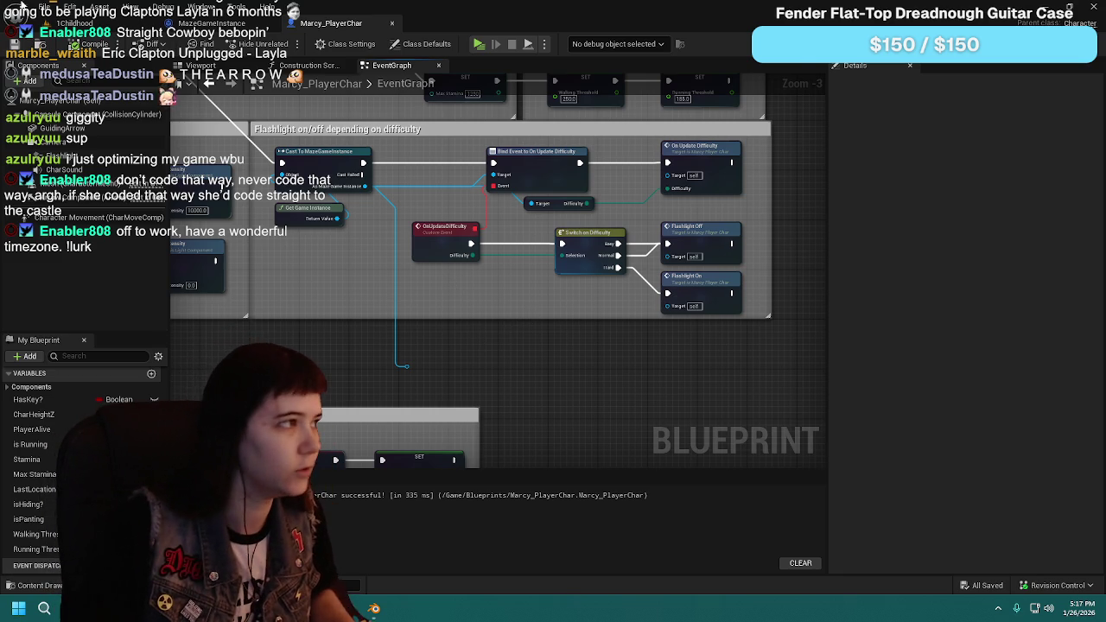
Step: Review Marcy_PlayerChar's Flashlight Intensity and height-per-level nodes, then select ExitDoors in MazeGameInstance
{"action": "left_click", "coordinate": [102, 23]}
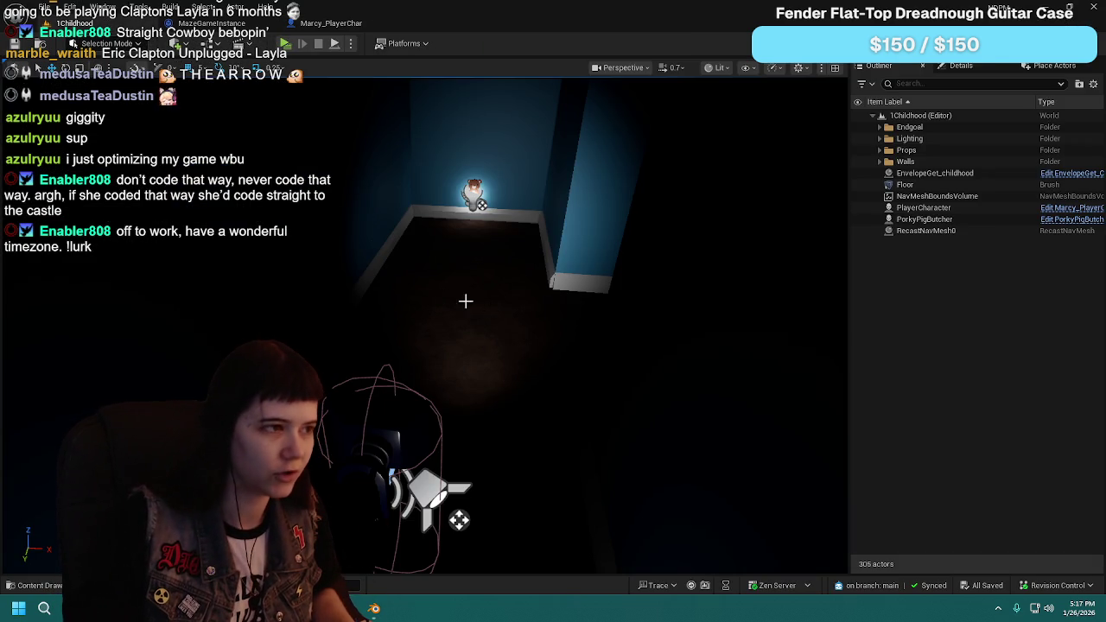
{"action": "left_click", "coordinate": [331, 23]}
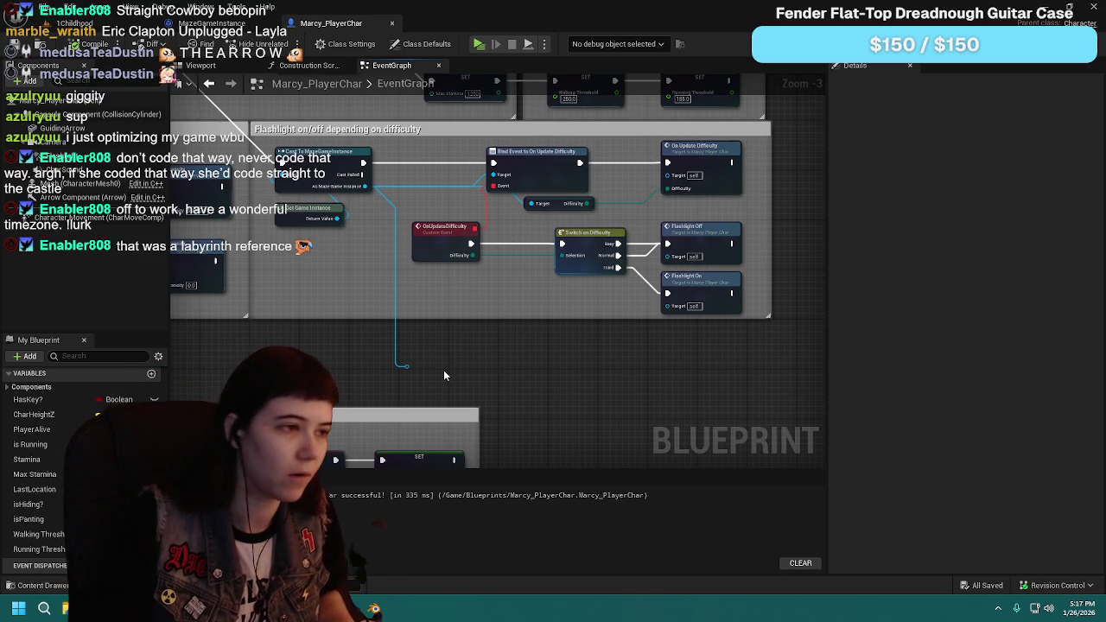
{"action": "left_click_drag", "start_coordinate": [427, 339], "coordinate": [587, 337]}
{"action": "left_click_drag", "start_coordinate": [536, 121], "coordinate": [518, 302]}
{"action": "mouse_move", "coordinate": [380, 95]}
{"action": "left_mouse_down"}
{"action": "mouse_move", "coordinate": [398, 226]}
{"action": "mouse_move", "coordinate": [514, 432]}
{"action": "mouse_move", "coordinate": [464, 238]}
{"action": "mouse_move", "coordinate": [670, 276]}
{"action": "mouse_move", "coordinate": [484, 175]}
{"action": "mouse_move", "coordinate": [494, 165]}
{"action": "left_mouse_up"}
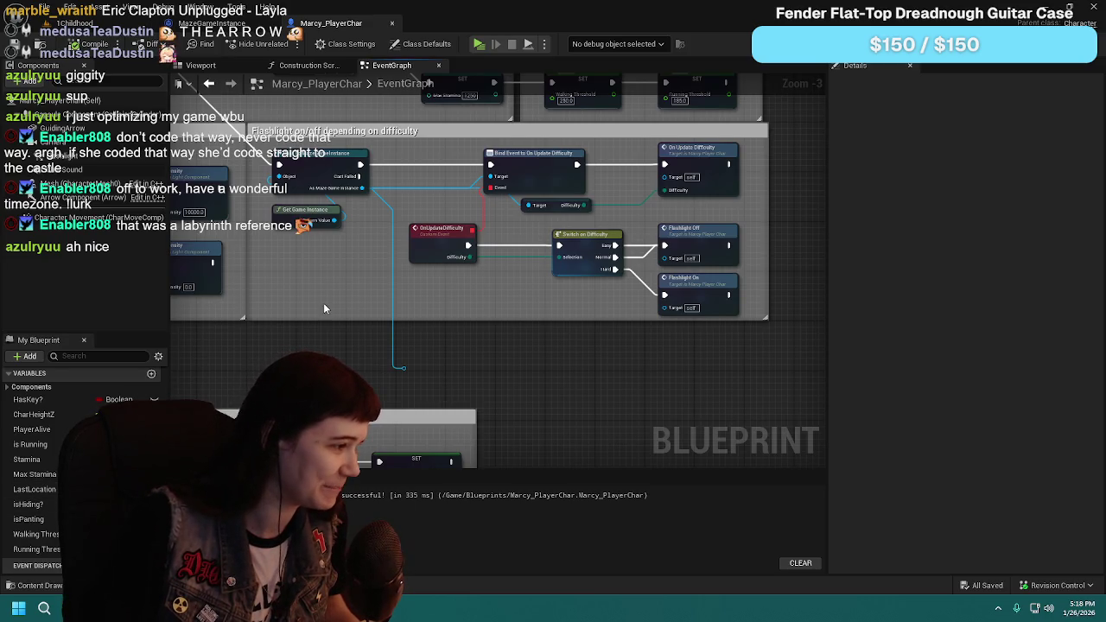
{"action": "left_click_drag", "start_coordinate": [323, 307], "coordinate": [339, 330]}
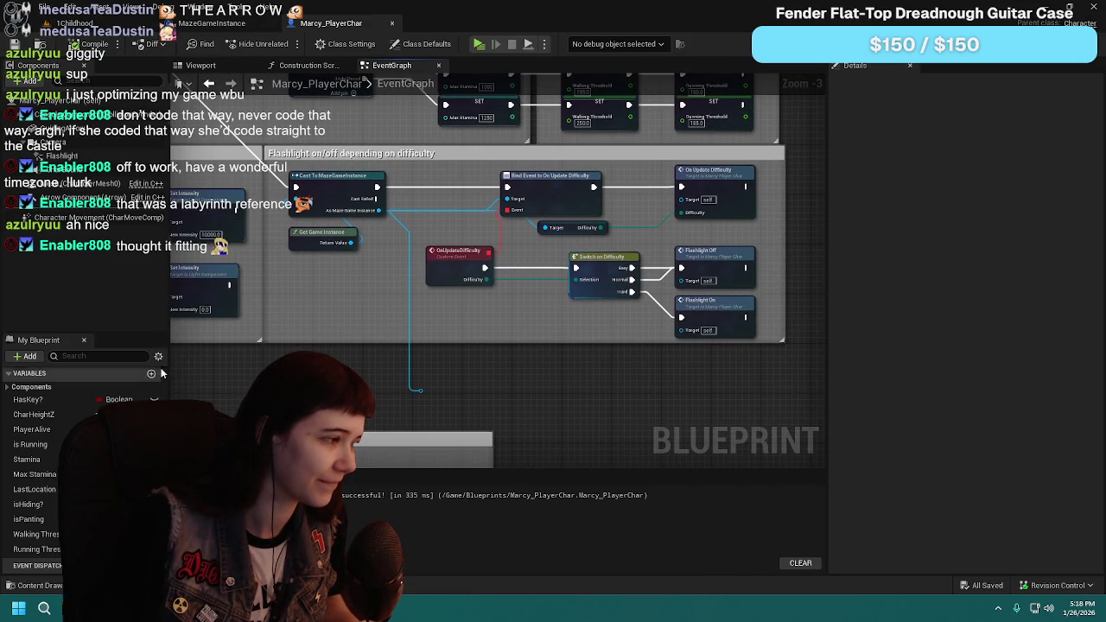
{"action": "left_click", "coordinate": [211, 23]}
{"action": "left_click", "coordinate": [159, 258]}
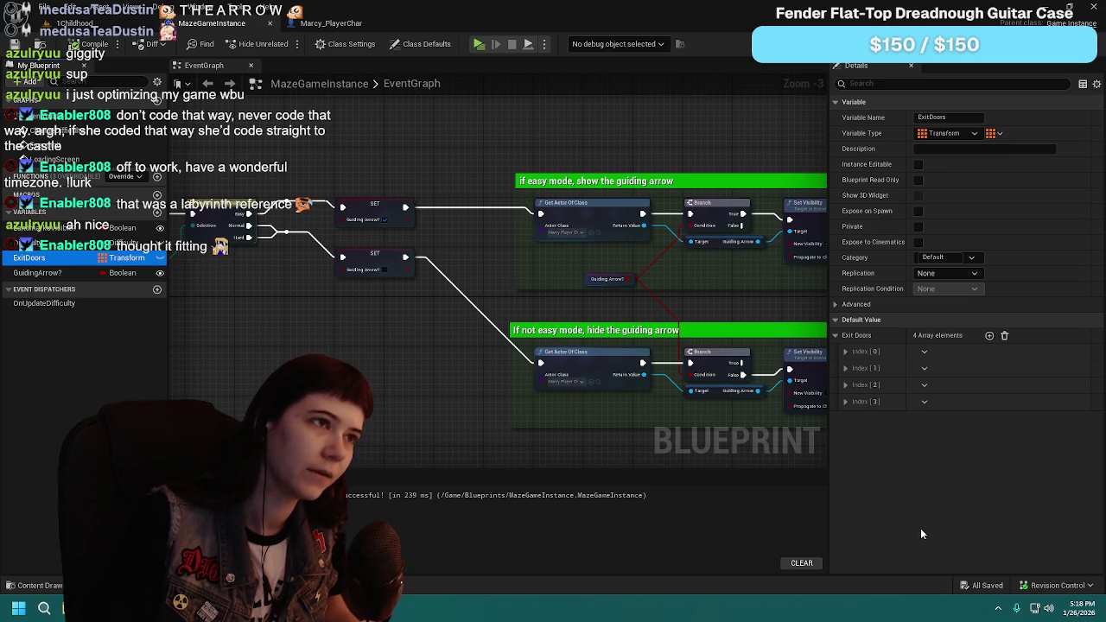
Step: Change ExitDoors to Vector, expand its four elements and compile, then undo the change
{"action": "left_click", "coordinate": [961, 134]}
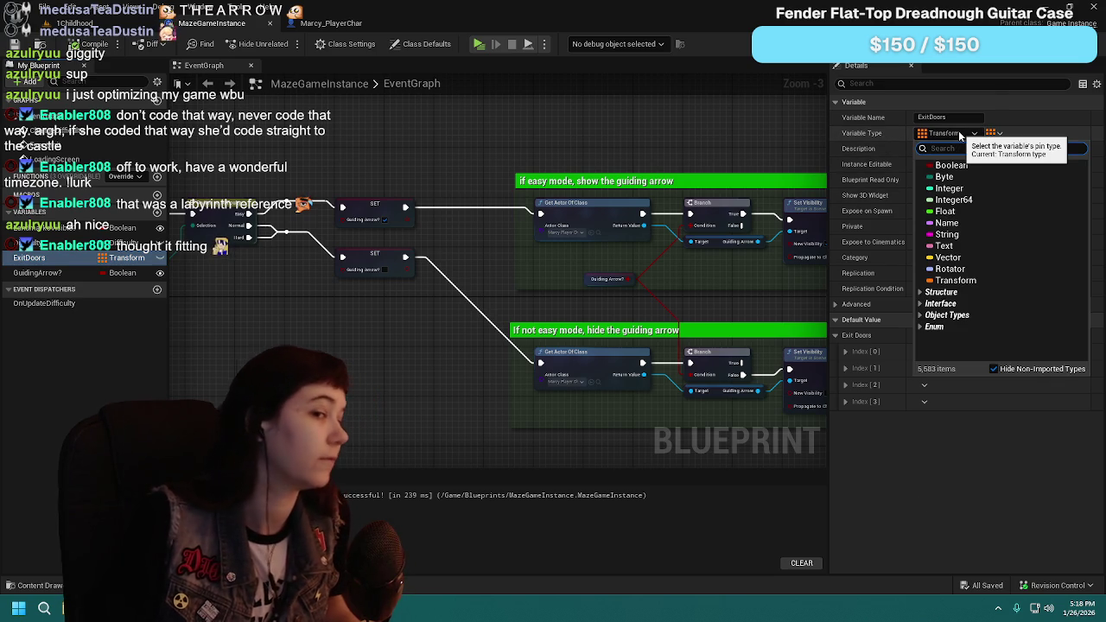
{"action": "left_click", "coordinate": [968, 258]}
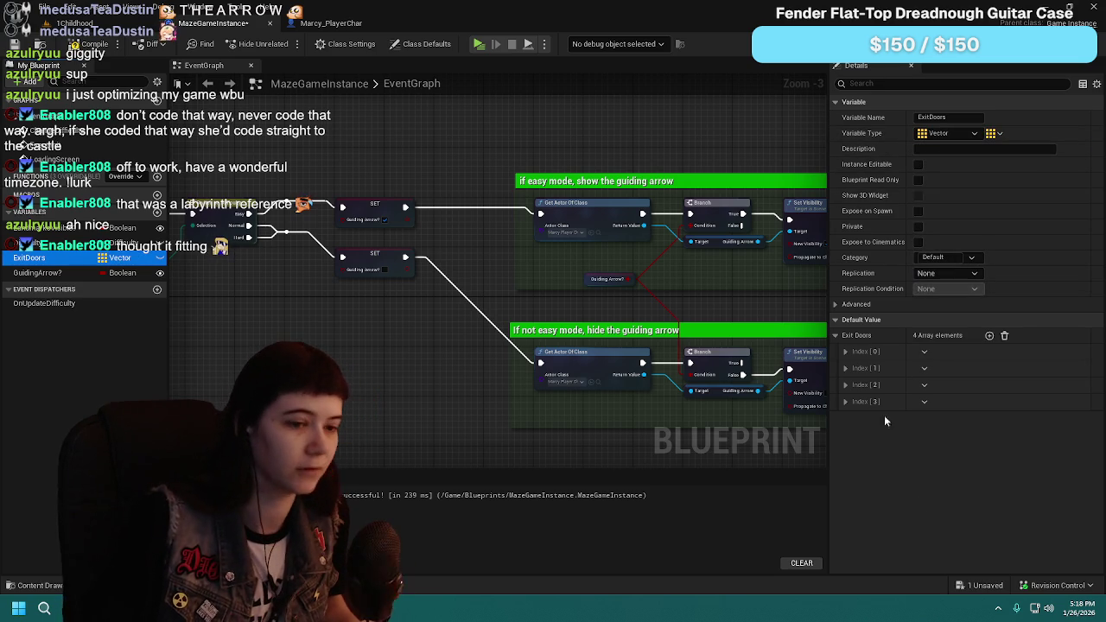
{"action": "left_click", "coordinate": [845, 402]}
{"action": "left_click", "coordinate": [846, 385]}
{"action": "left_click", "coordinate": [845, 368]}
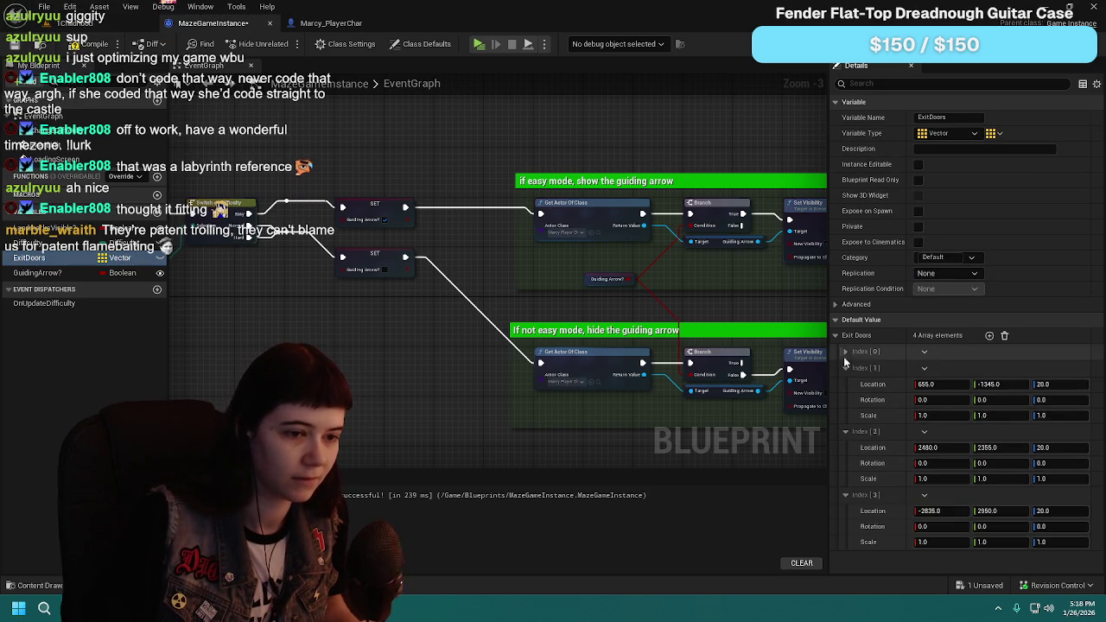
{"action": "left_click", "coordinate": [845, 352]}
{"action": "left_click", "coordinate": [95, 43]}
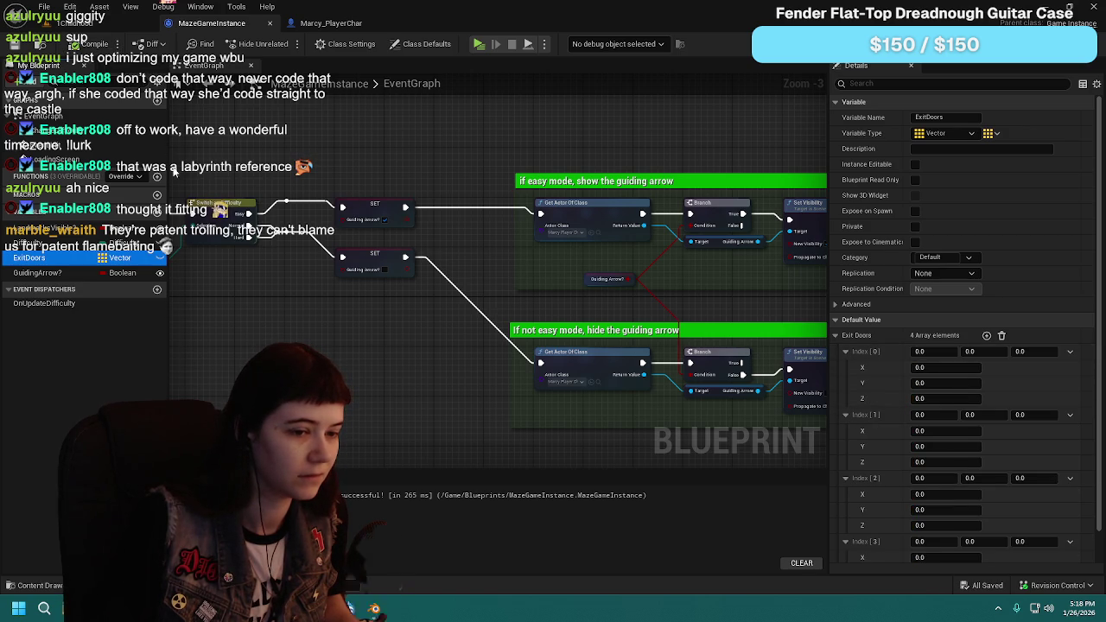
{"action": "key", "text": "ctrl+z"}
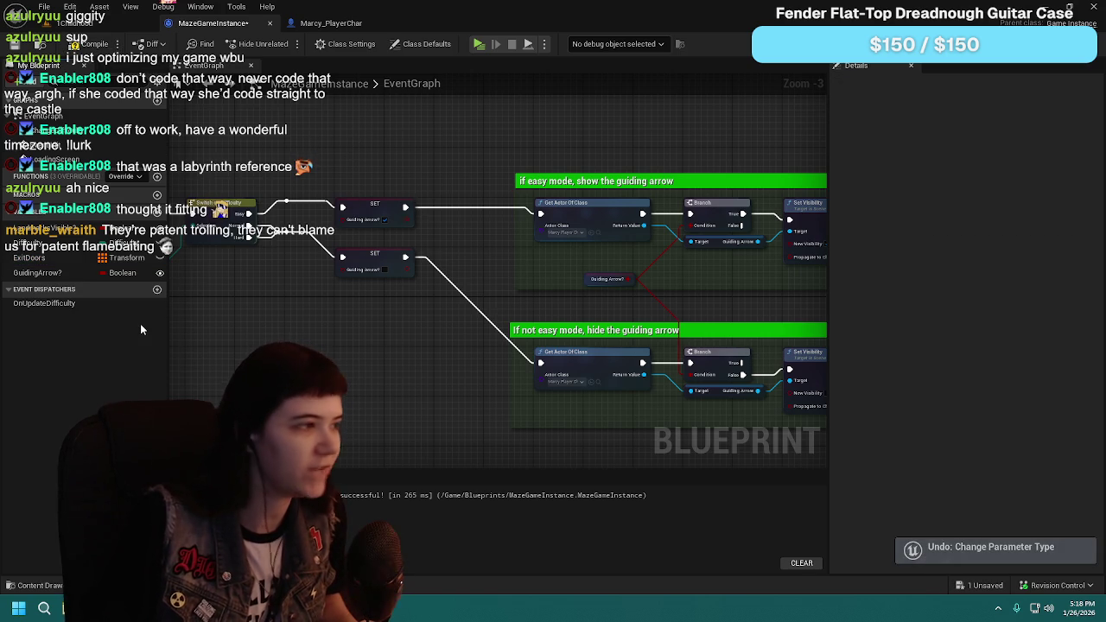
Step: Set ExitDoors to a Vector array again, compile, save with Ctrl+S, and collapse its four elements
{"action": "left_click", "coordinate": [34, 257]}
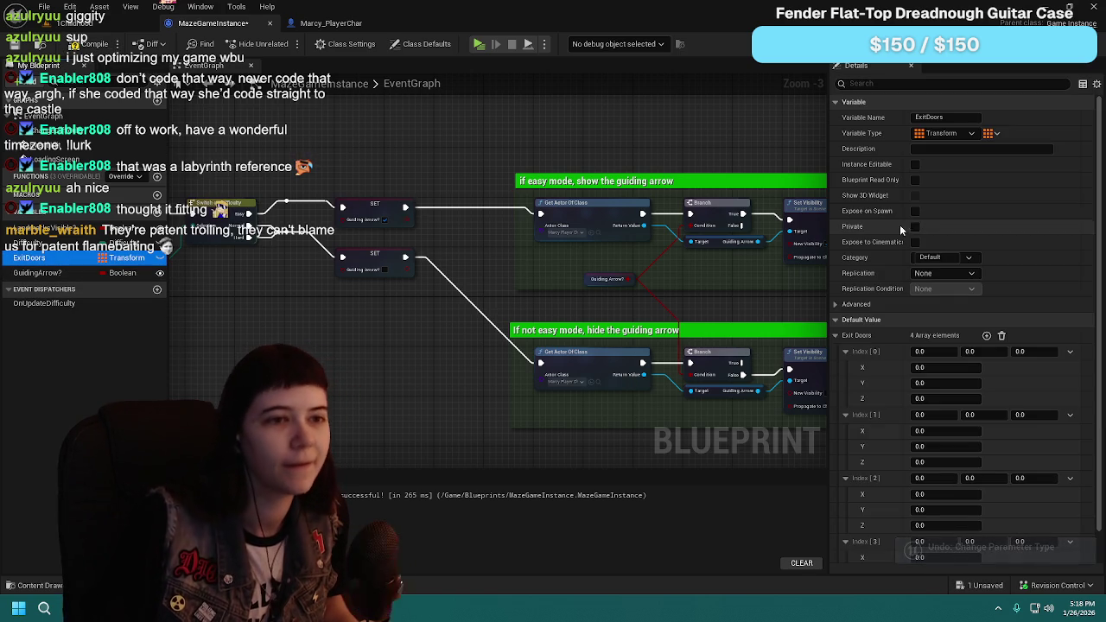
{"action": "left_click", "coordinate": [944, 133]}
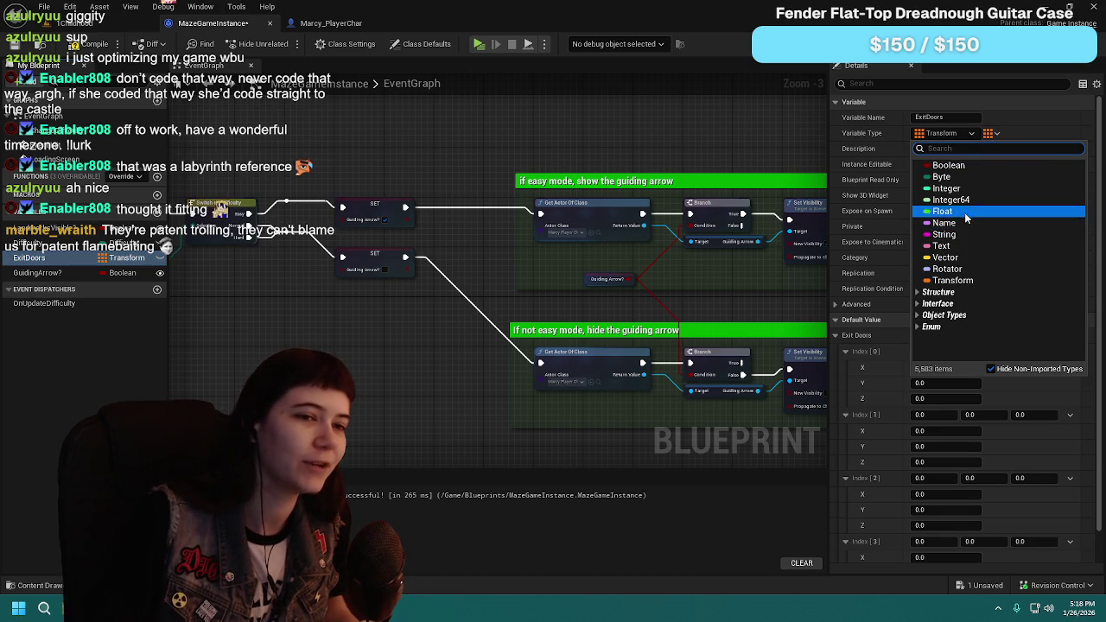
{"action": "left_click", "coordinate": [959, 258]}
{"action": "left_click", "coordinate": [78, 45]}
{"action": "key", "text": "ctrl+s"}
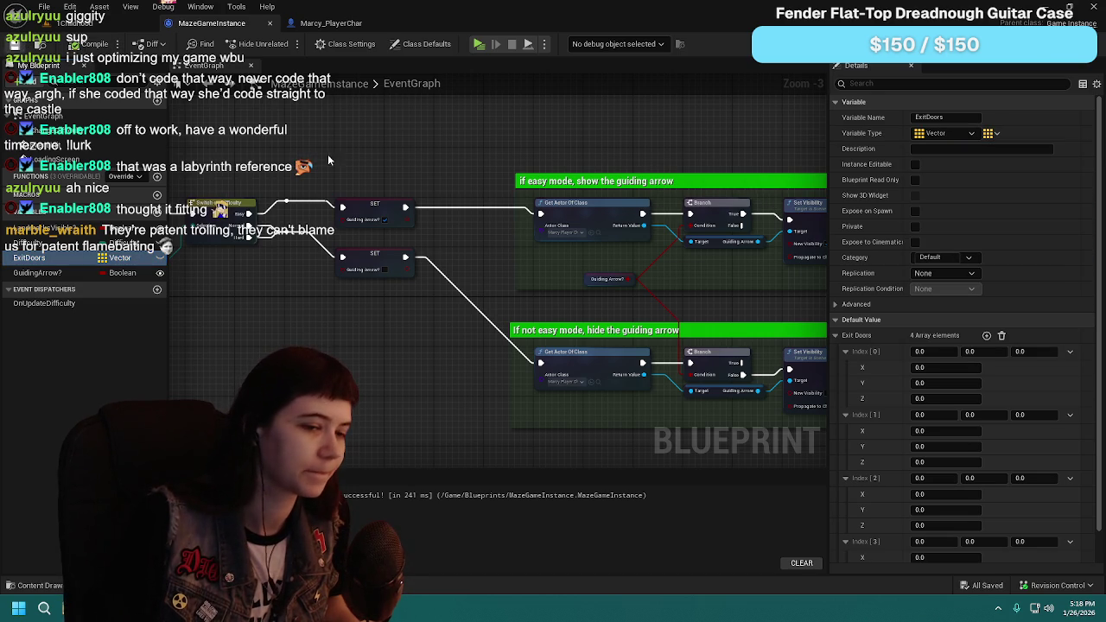
{"action": "left_click", "coordinate": [846, 416]}
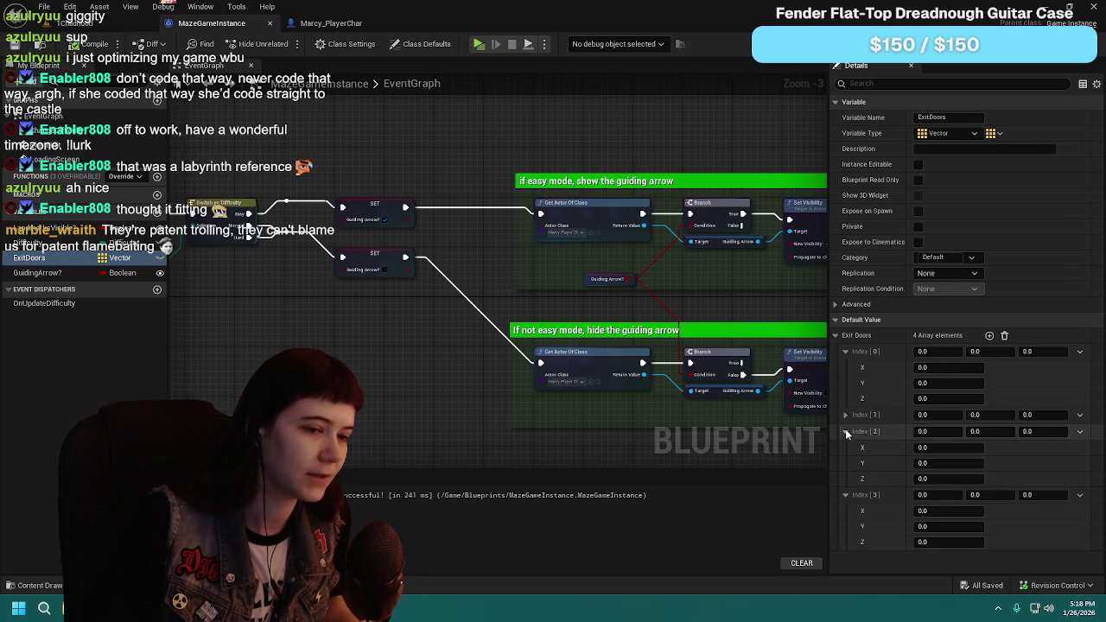
{"action": "left_click", "coordinate": [845, 431]}
{"action": "left_click", "coordinate": [845, 448]}
{"action": "left_click", "coordinate": [845, 351]}
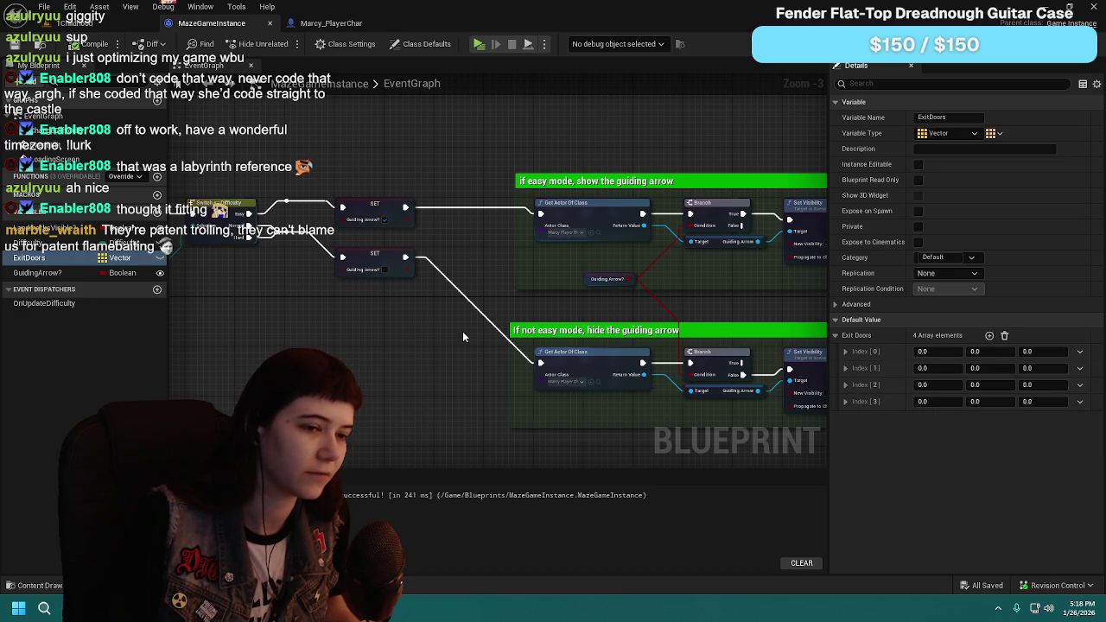
{"action": "left_click_drag", "start_coordinate": [445, 244], "coordinate": [426, 258]}
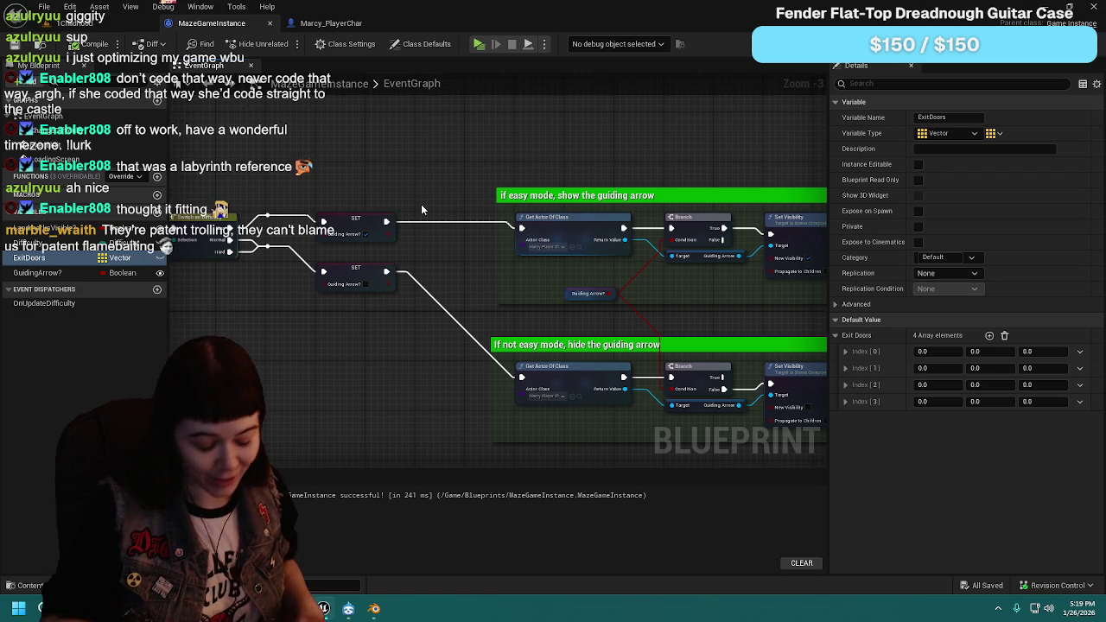
Step: Open the 3Adulthood level from Content > Levels, which triggers an out-of-video-memory error
{"action": "left_click", "coordinate": [39, 586]}
{"action": "left_click", "coordinate": [420, 389]}
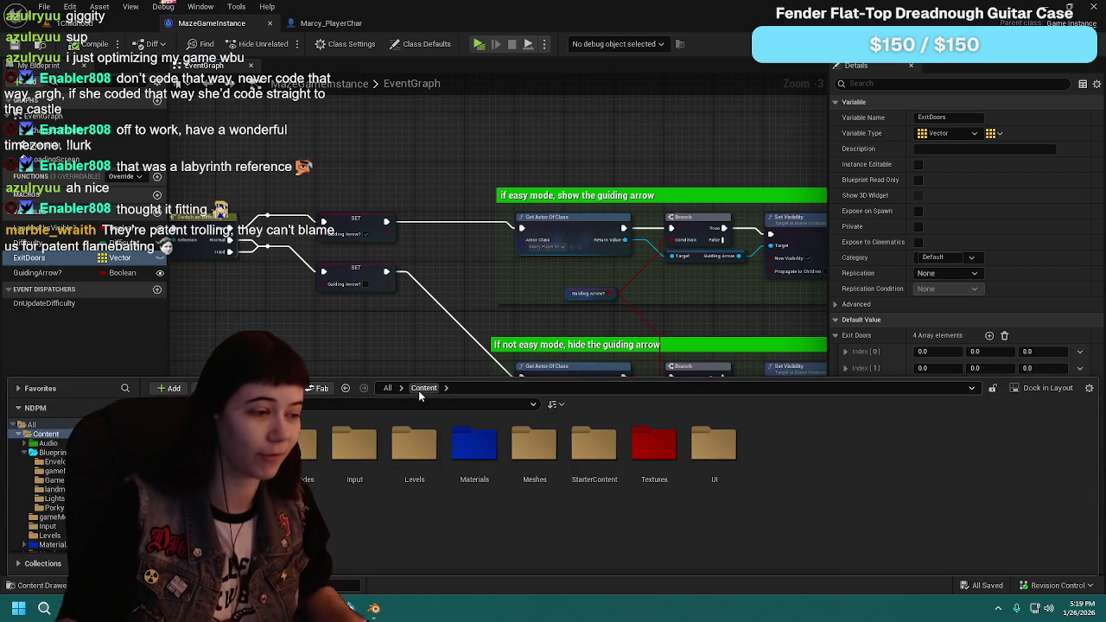
{"action": "double_click", "coordinate": [415, 453]}
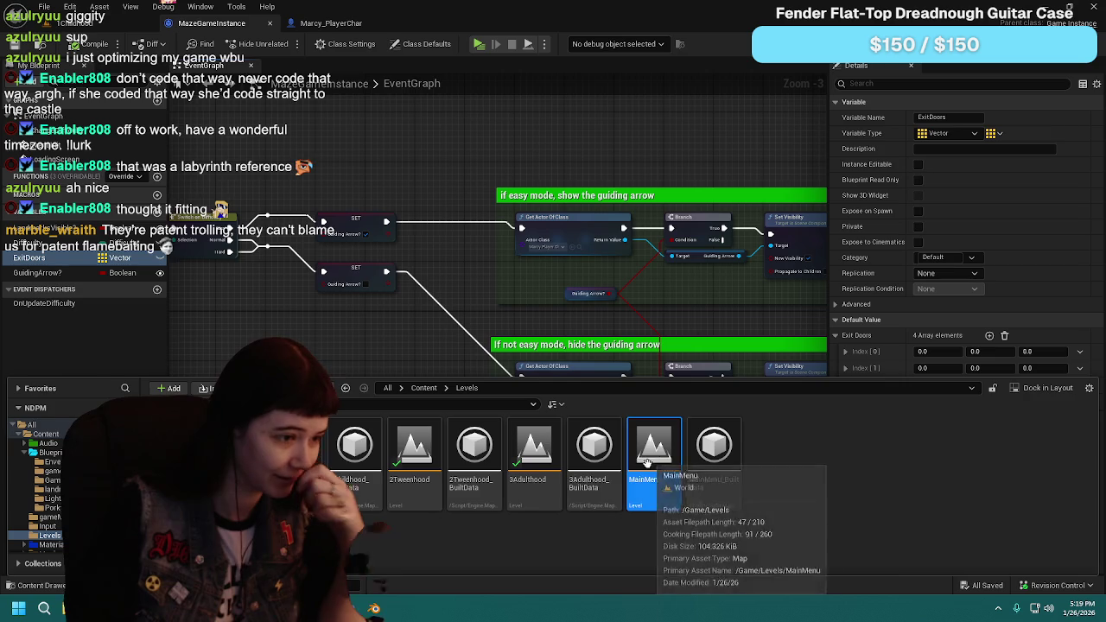
{"action": "left_click", "coordinate": [556, 454]}
{"action": "double_click", "coordinate": [556, 453]}
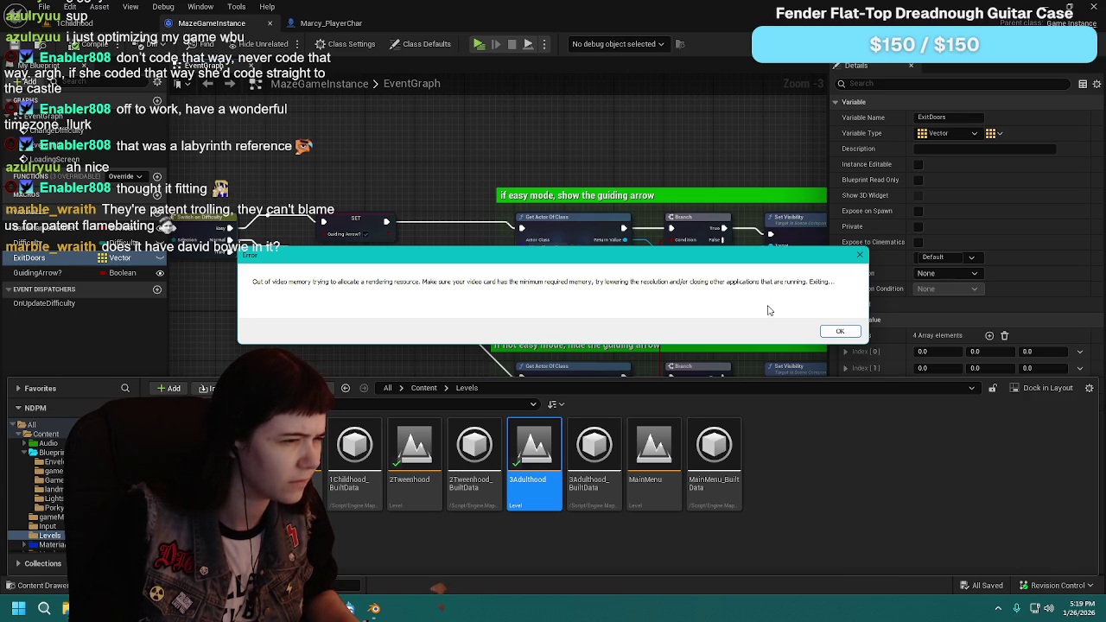
Step: Dismiss the out-of-video-memory error, send the crash report and restart, and save the Blender arrow model
{"action": "left_click", "coordinate": [830, 331]}
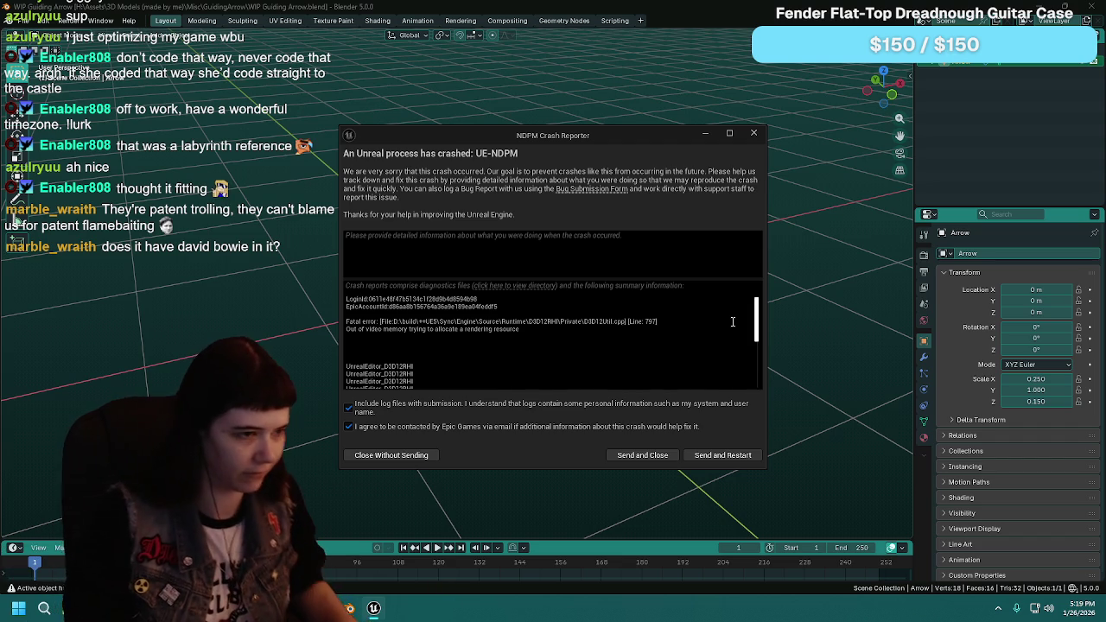
{"action": "scroll", "coordinate": [733, 322], "scroll_direction": "down", "scroll_amount": 5}
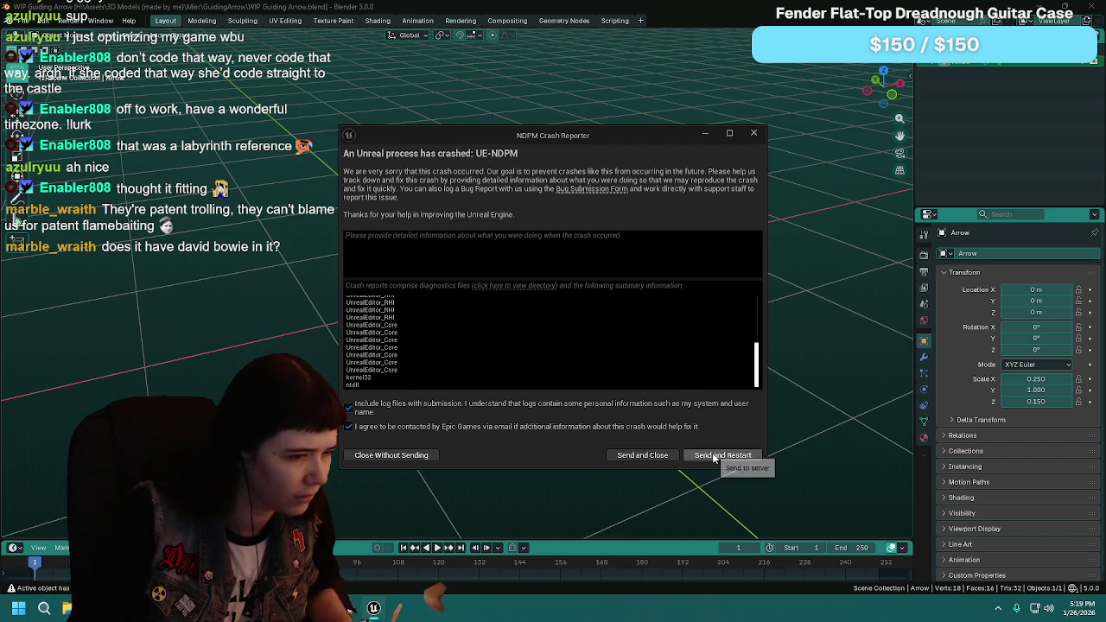
{"action": "left_click", "coordinate": [716, 455]}
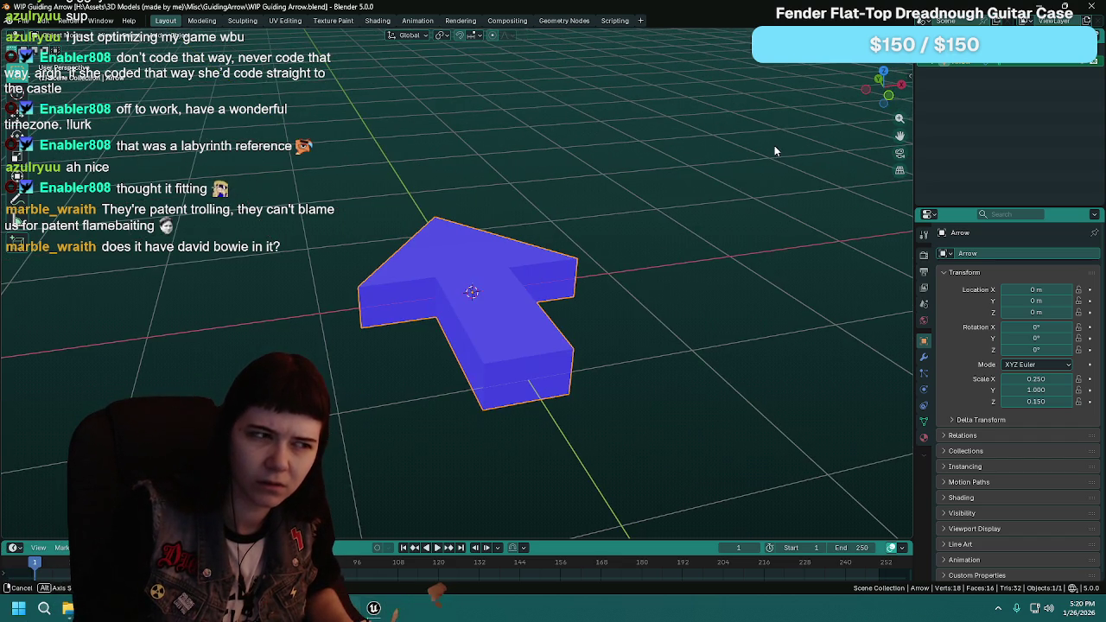
{"action": "key", "text": "ctrl+s"}
Step: Close Blender and reopen the Marcy_PlayerChar and MazeGameInstance editors from before the crash
{"action": "left_click", "coordinate": [1093, 7]}
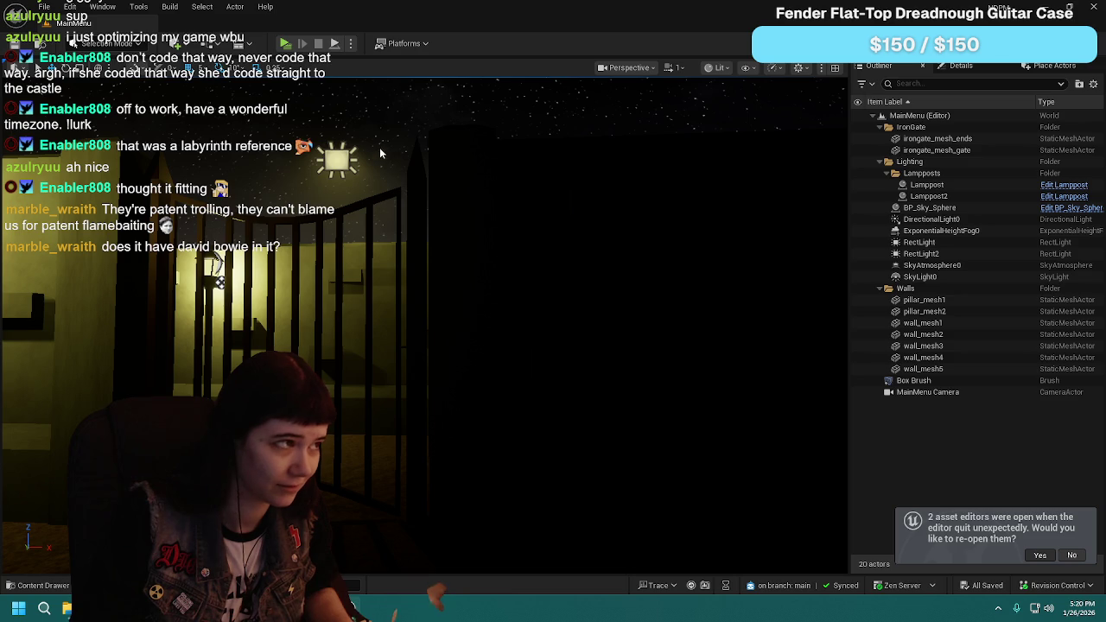
{"action": "left_click", "coordinate": [1040, 555]}
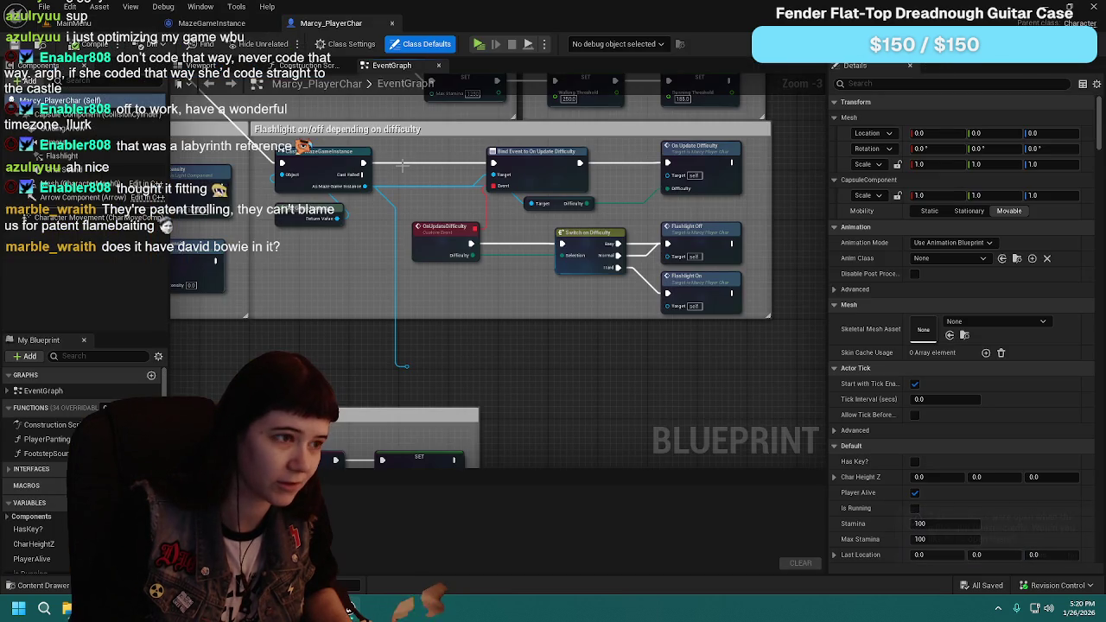
Step: Switch to the MazeGameInstance blueprint and nudge its event graph view slightly
{"action": "left_click", "coordinate": [220, 24]}
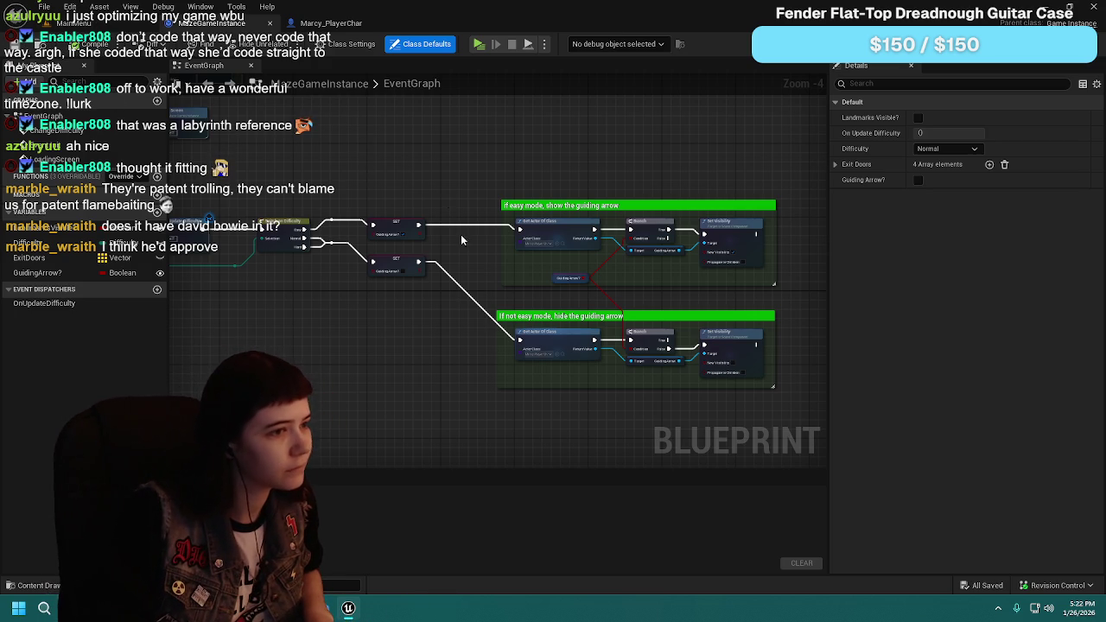
{"action": "left_click_drag", "start_coordinate": [460, 234], "coordinate": [466, 238]}
Step: Set the first exit door to -2270, 570, 20 and confirm the second door's 655, -1345
{"action": "scroll", "coordinate": [387, 202], "scroll_direction": "down", "scroll_amount": 3}
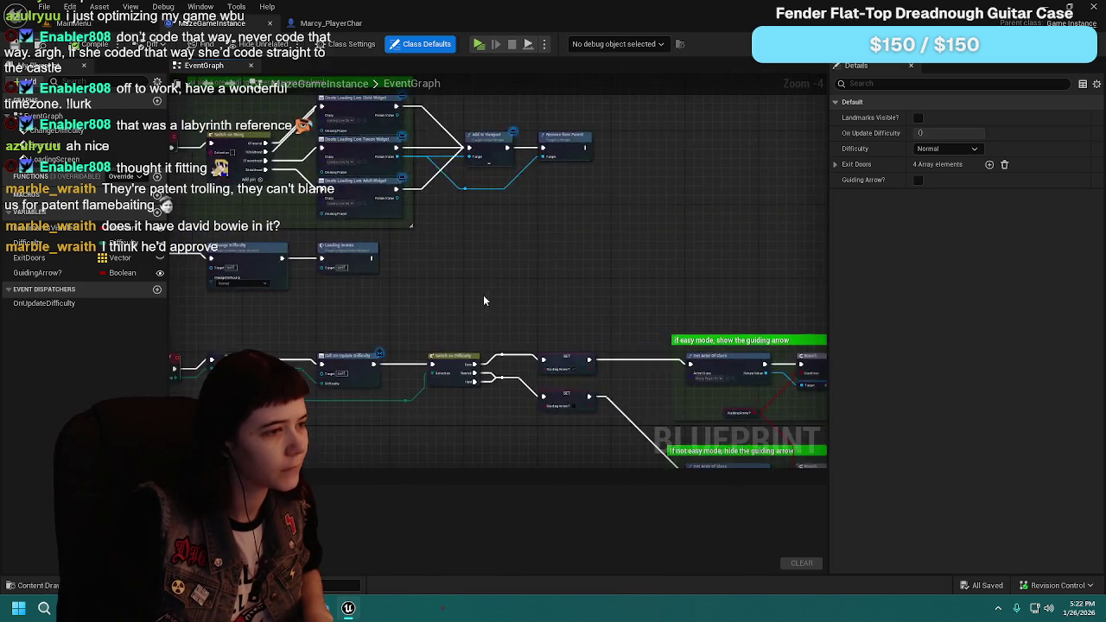
{"action": "scroll", "coordinate": [196, 226], "scroll_direction": "up", "scroll_amount": 4}
{"action": "left_click", "coordinate": [35, 257]}
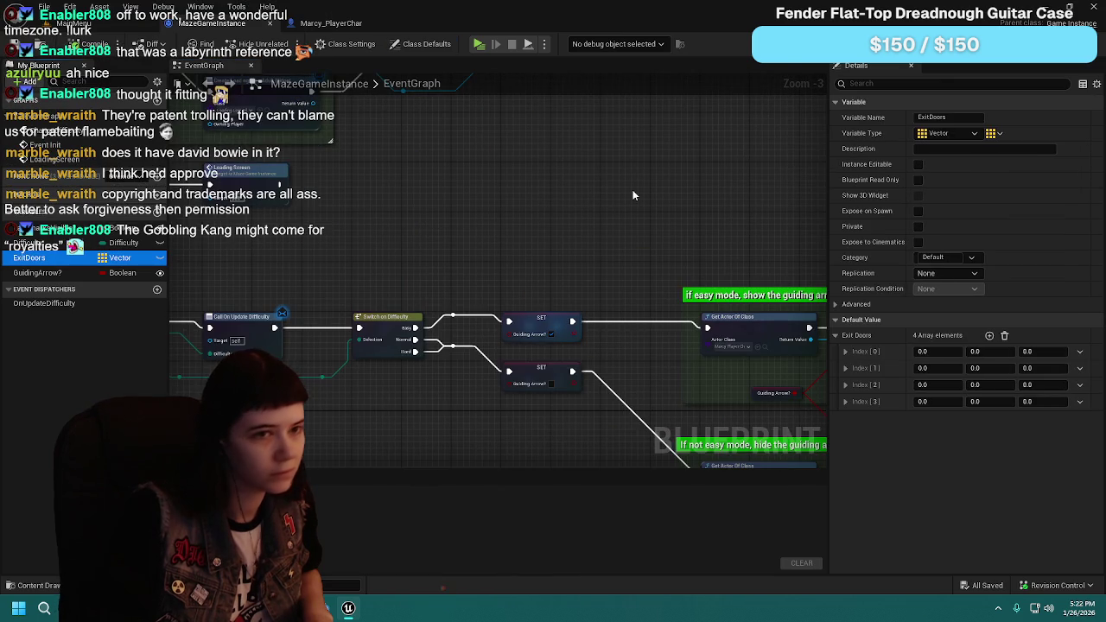
{"action": "left_click", "coordinate": [941, 352]}
{"action": "type", "text": "0"}
{"action": "key", "text": "Tab"}
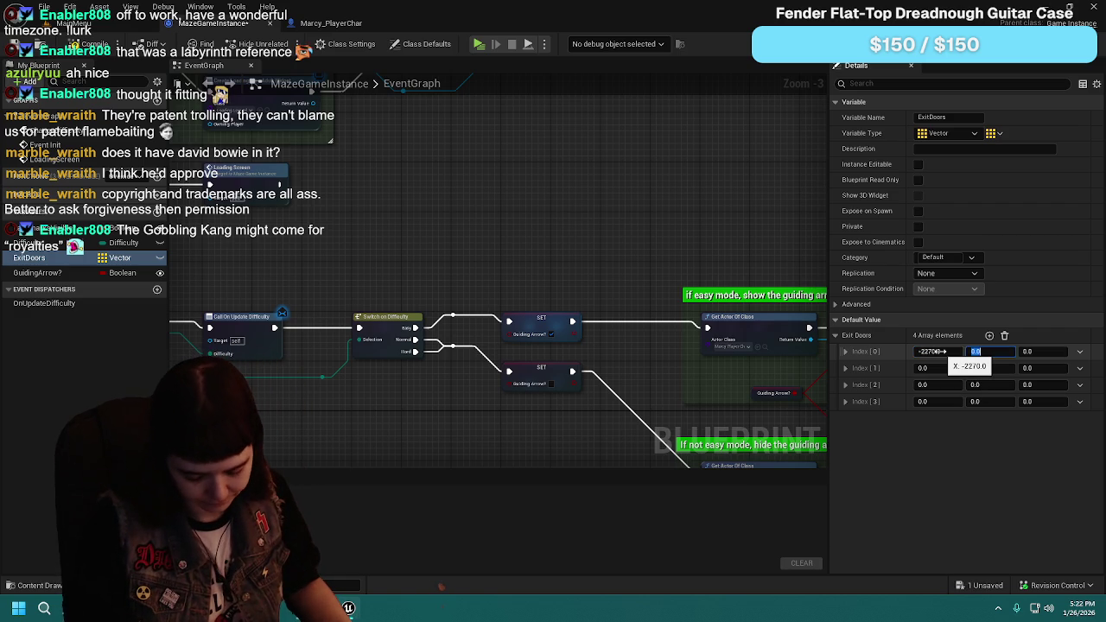
{"action": "type", "text": "0"}
{"action": "key", "text": "Tab"}
{"action": "type", "text": "20"}
{"action": "key", "text": "Tab"}
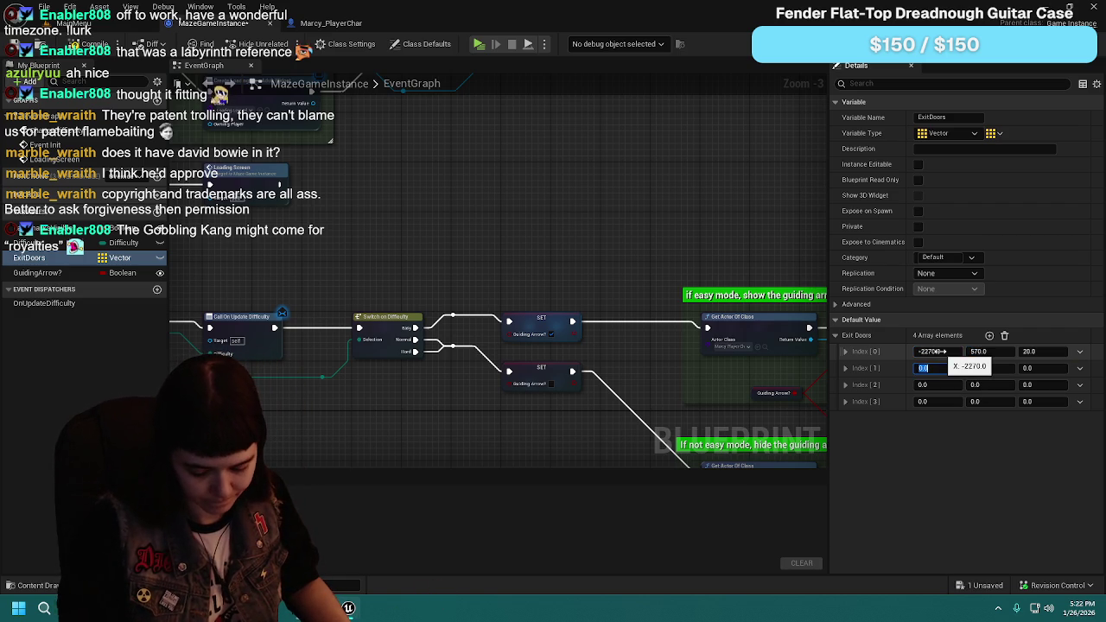
{"action": "type", "text": "655"}
{"action": "key", "text": "Tab"}
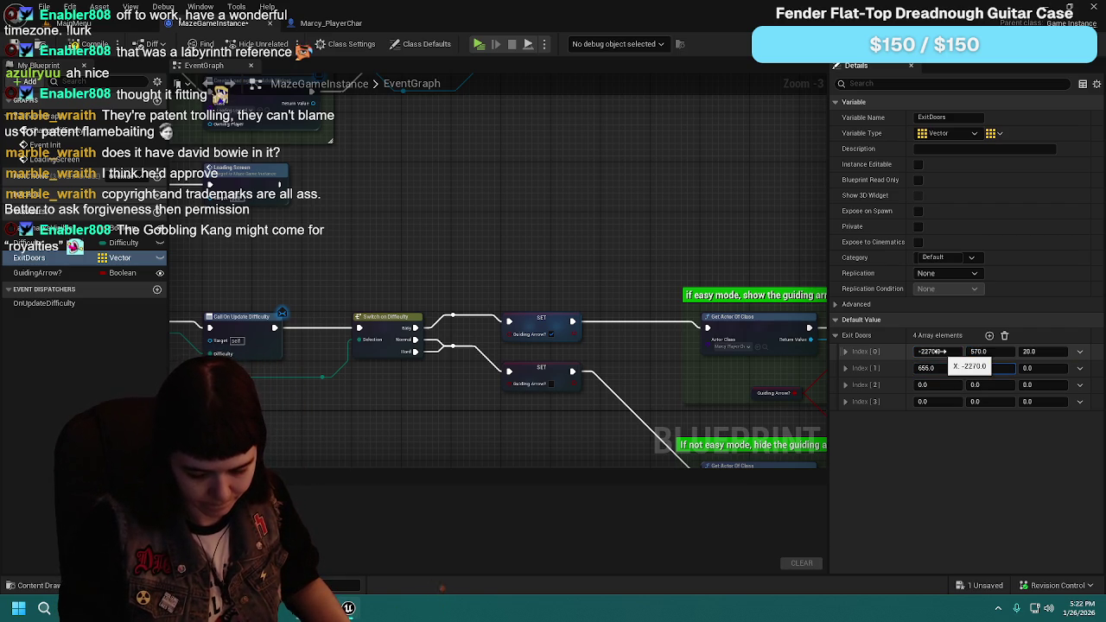
{"action": "key", "text": "Tab"}
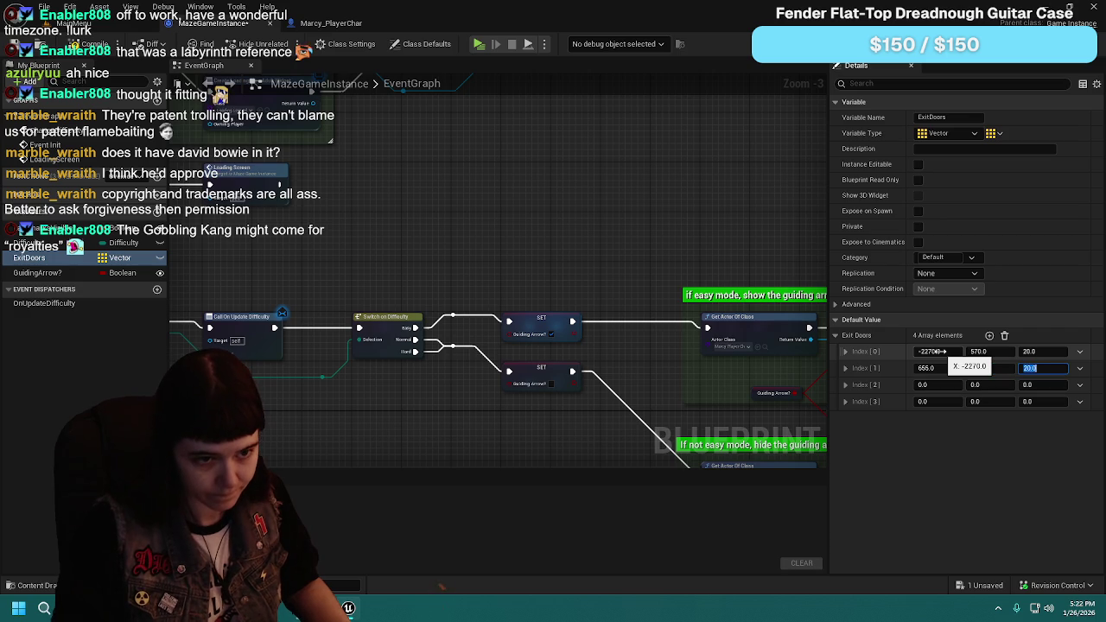
Step: Set the third door to 2480, 2355, 20 and fourth to -2835, 2950, 20, then compile and save
{"action": "left_click", "coordinate": [944, 385]}
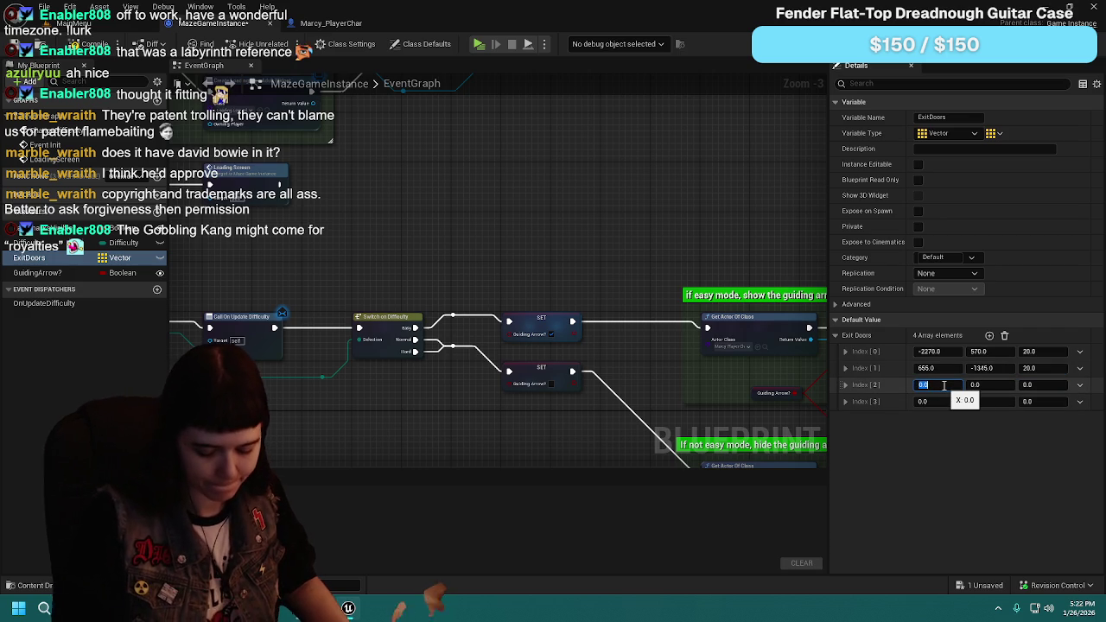
{"action": "type", "text": "2480"}
{"action": "key", "text": "Tab"}
{"action": "type", "text": "23"}
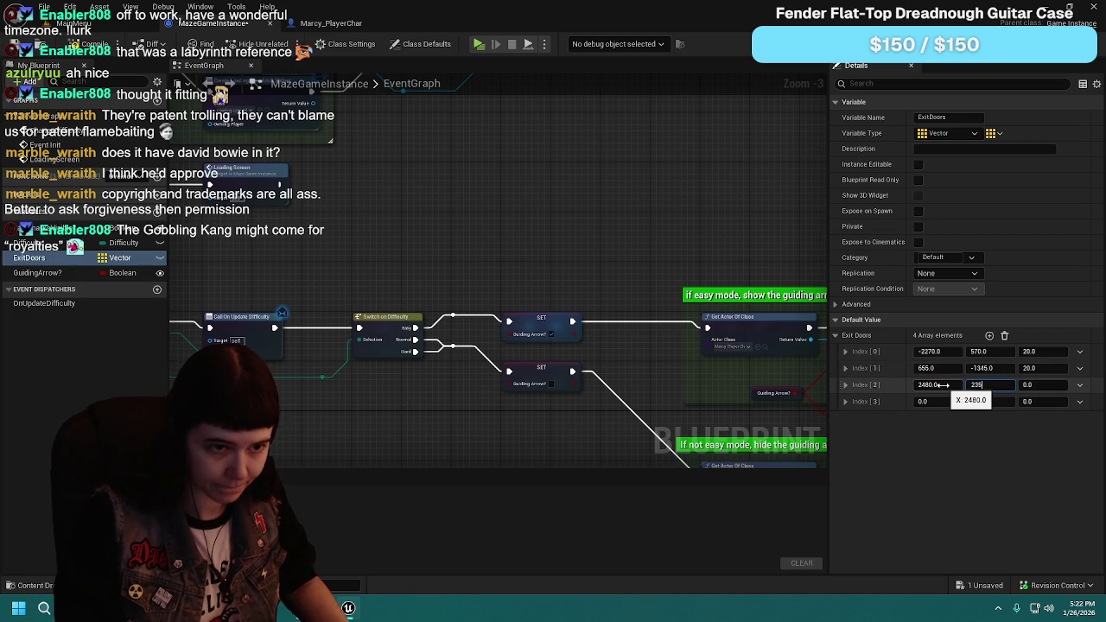
{"action": "type", "text": "5"}
{"action": "key", "text": "Tab"}
{"action": "type", "text": "20"}
{"action": "key", "text": "Return"}
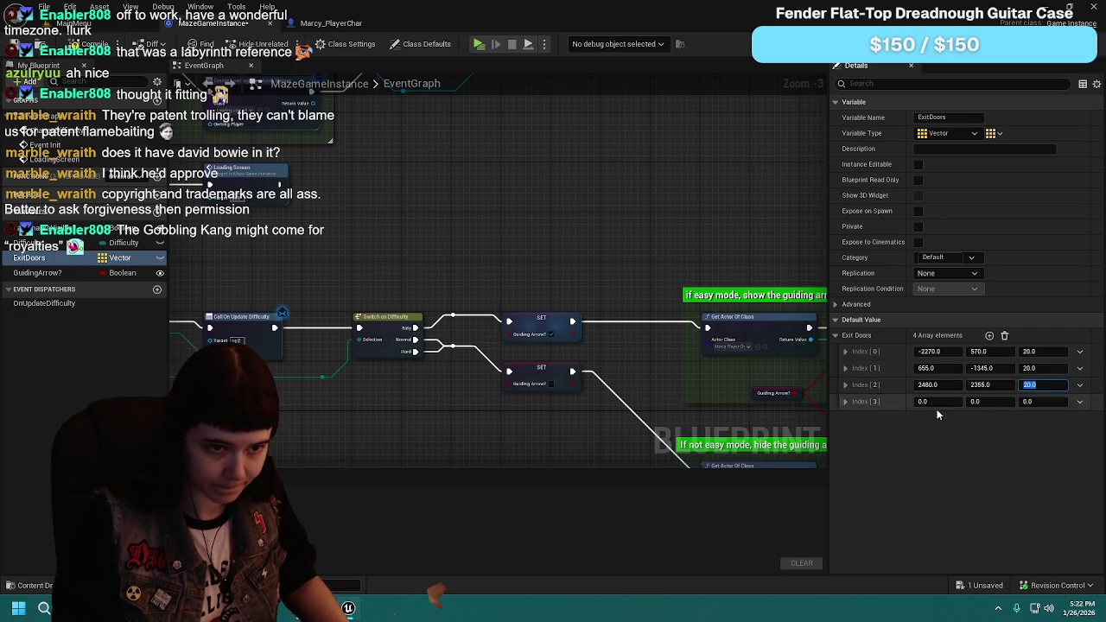
{"action": "left_click", "coordinate": [935, 402]}
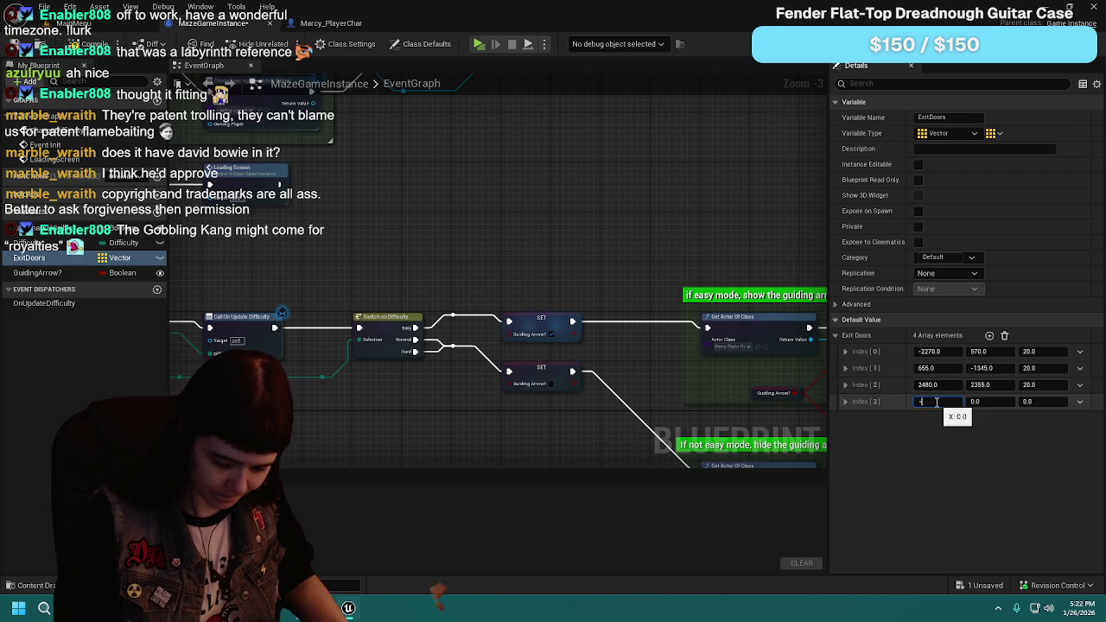
{"action": "type", "text": "-2835"}
{"action": "key", "text": "Tab"}
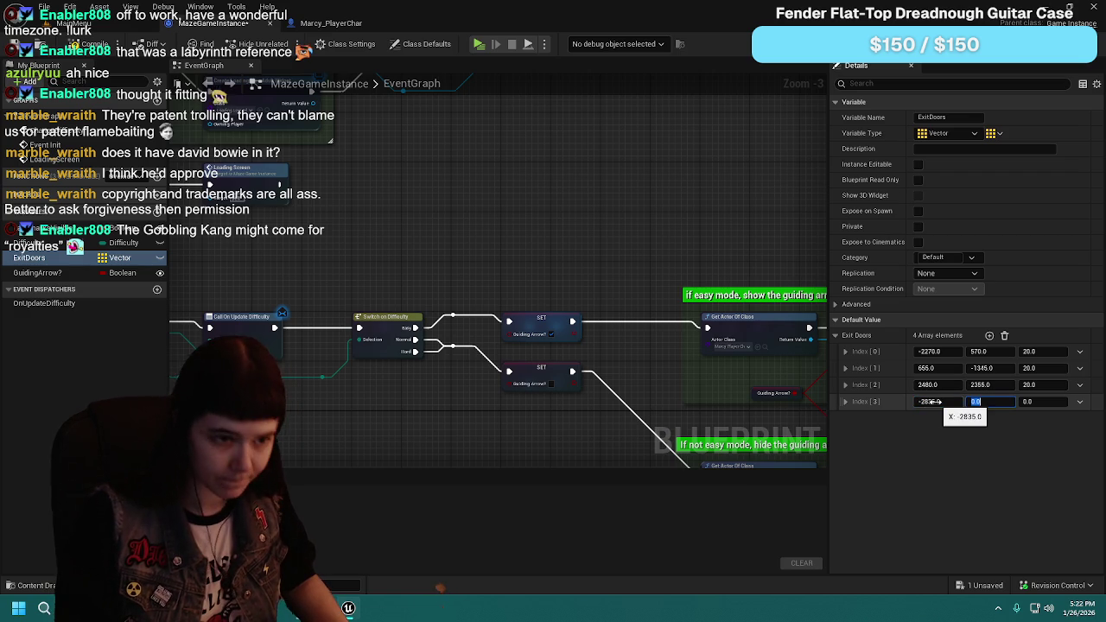
{"action": "type", "text": "2950"}
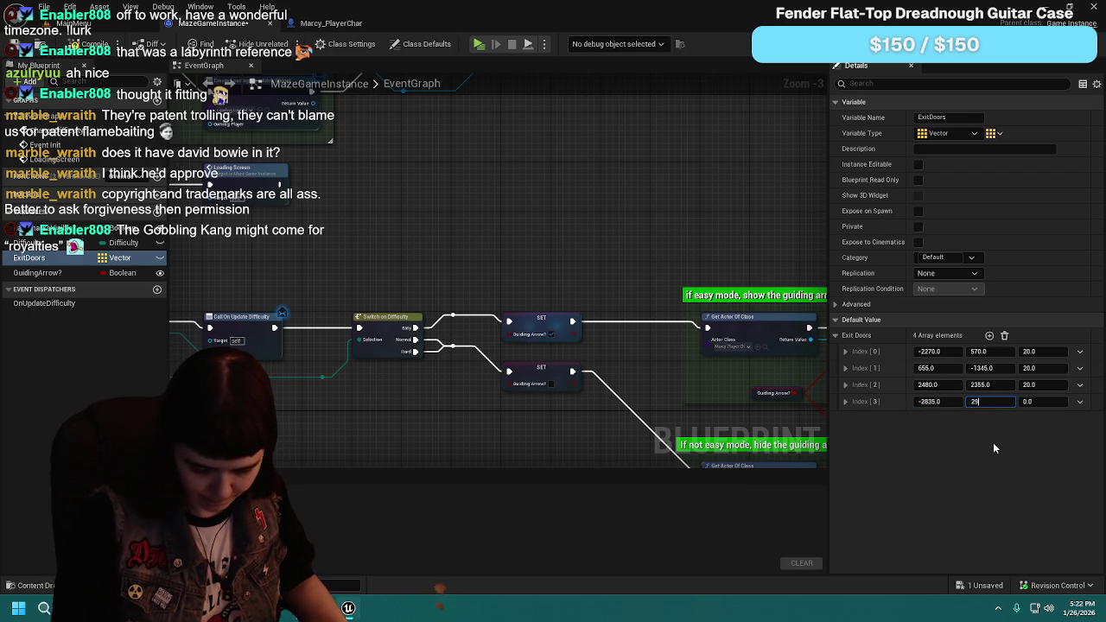
{"action": "key", "text": "Tab"}
{"action": "type", "text": "20"}
{"action": "key", "text": "Return"}
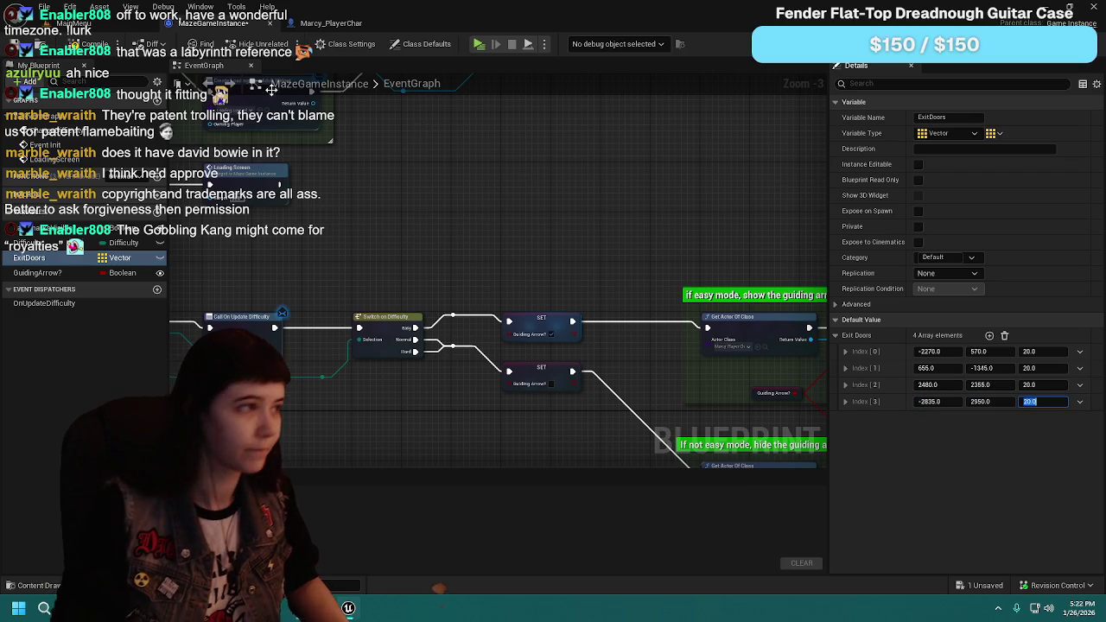
{"action": "key", "text": "ctrl+s"}
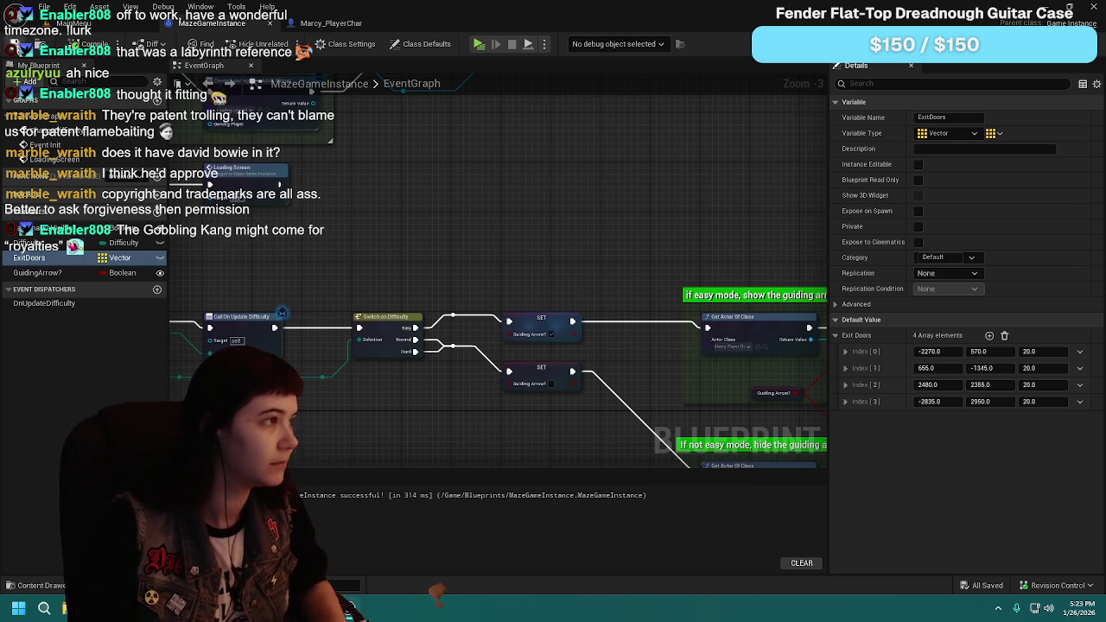
{"action": "scroll", "coordinate": [562, 347], "scroll_direction": "down", "scroll_amount": 1}
{"action": "mouse_move", "coordinate": [562, 347]}
{"action": "left_mouse_down"}
{"action": "mouse_move", "coordinate": [602, 219]}
{"action": "mouse_move", "coordinate": [597, 239]}
{"action": "mouse_move", "coordinate": [528, 282]}
{"action": "mouse_move", "coordinate": [602, 236]}
{"action": "mouse_move", "coordinate": [599, 347]}
{"action": "left_mouse_up"}
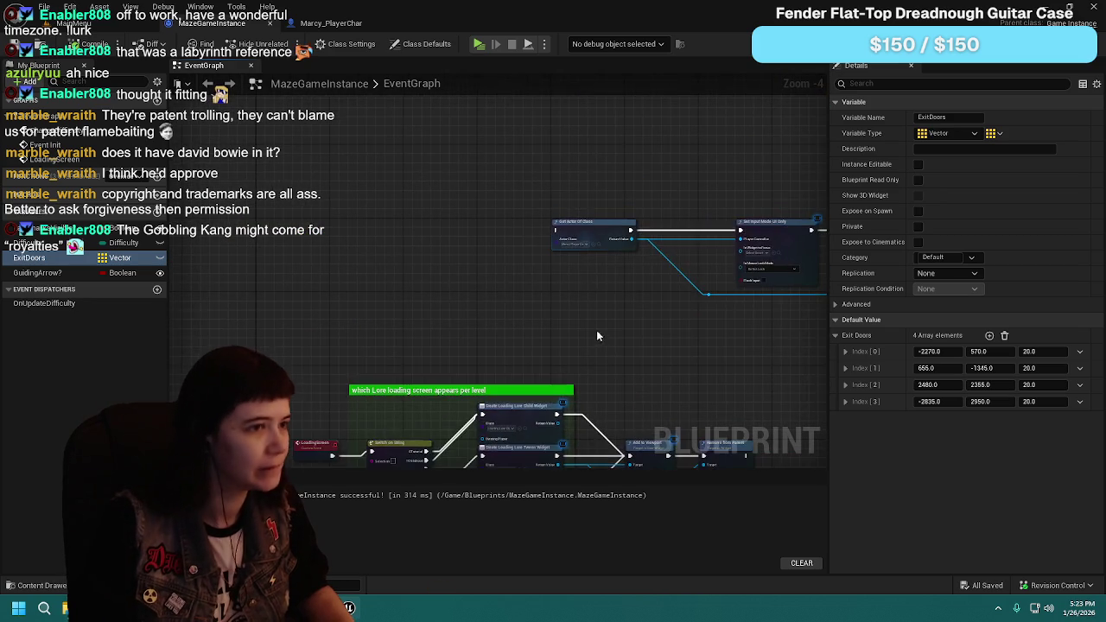
{"action": "scroll", "coordinate": [627, 292], "scroll_direction": "up", "scroll_amount": 1}
{"action": "mouse_move", "coordinate": [627, 292]}
{"action": "left_mouse_down"}
{"action": "mouse_move", "coordinate": [465, 289]}
{"action": "mouse_move", "coordinate": [446, 311]}
{"action": "left_mouse_up"}
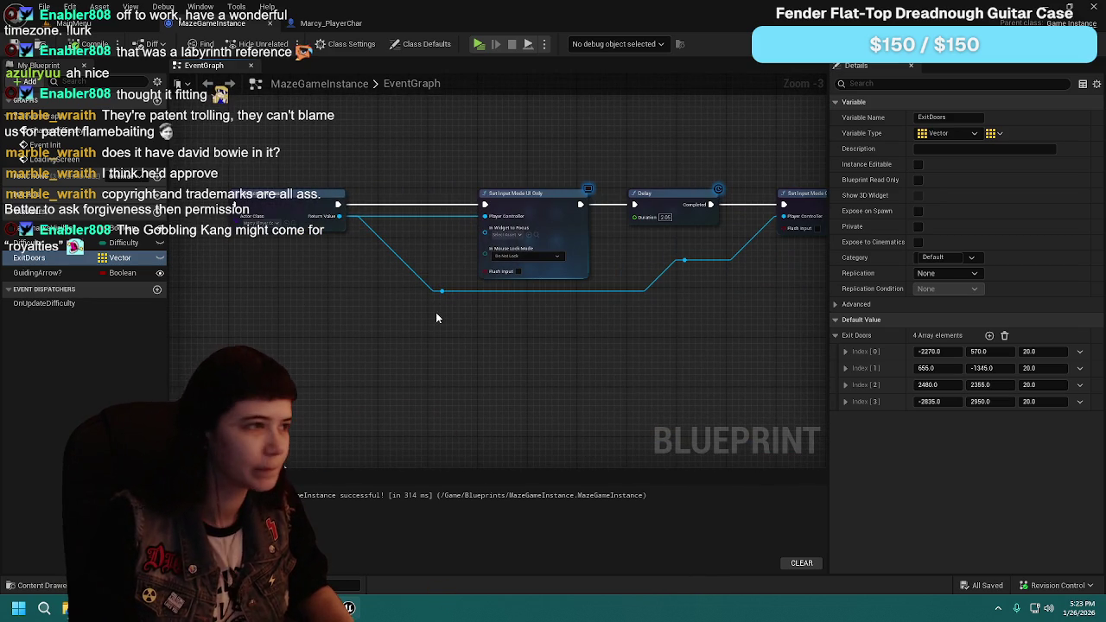
{"action": "scroll", "coordinate": [376, 295], "scroll_direction": "down", "scroll_amount": 1}
{"action": "mouse_move", "coordinate": [380, 297]}
{"action": "left_mouse_down"}
{"action": "mouse_move", "coordinate": [487, 299]}
{"action": "mouse_move", "coordinate": [371, 378]}
{"action": "mouse_move", "coordinate": [569, 191]}
{"action": "mouse_move", "coordinate": [432, 230]}
{"action": "mouse_move", "coordinate": [510, 372]}
{"action": "mouse_move", "coordinate": [594, 241]}
{"action": "mouse_move", "coordinate": [599, 176]}
{"action": "left_mouse_up"}
{"action": "scroll", "coordinate": [569, 191], "scroll_direction": "up", "scroll_amount": 1}
{"action": "left_click", "coordinate": [451, 309]}
{"action": "mouse_move", "coordinate": [689, 209]}
{"action": "left_mouse_down"}
{"action": "mouse_move", "coordinate": [484, 372]}
{"action": "mouse_move", "coordinate": [605, 259]}
{"action": "mouse_move", "coordinate": [596, 285]}
{"action": "mouse_move", "coordinate": [670, 320]}
{"action": "left_mouse_up"}
{"action": "mouse_move", "coordinate": [541, 403]}
{"action": "left_mouse_down"}
{"action": "mouse_move", "coordinate": [564, 323]}
{"action": "mouse_move", "coordinate": [445, 211]}
{"action": "mouse_move", "coordinate": [249, 171]}
{"action": "left_mouse_up"}
{"action": "mouse_move", "coordinate": [591, 337]}
{"action": "left_mouse_down"}
{"action": "mouse_move", "coordinate": [361, 337]}
{"action": "mouse_move", "coordinate": [367, 296]}
{"action": "left_mouse_up"}
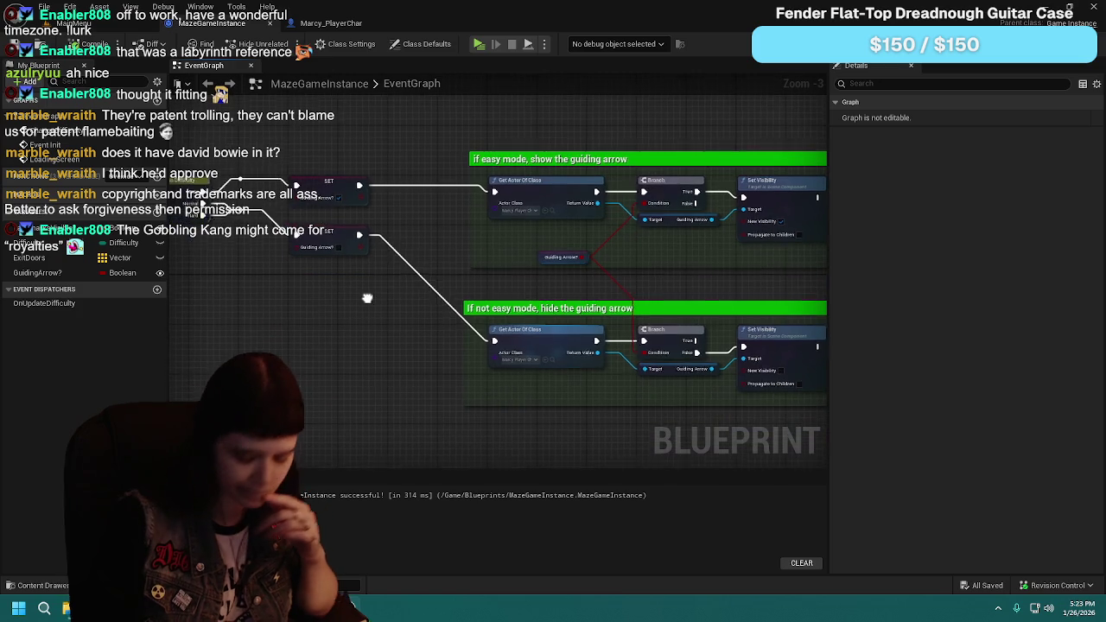
{"action": "left_click_drag", "start_coordinate": [279, 326], "coordinate": [586, 396]}
{"action": "scroll", "coordinate": [402, 216], "scroll_direction": "down", "scroll_amount": 1}
{"action": "left_click_drag", "start_coordinate": [402, 216], "coordinate": [367, 323]}
{"action": "left_click", "coordinate": [86, 258]}
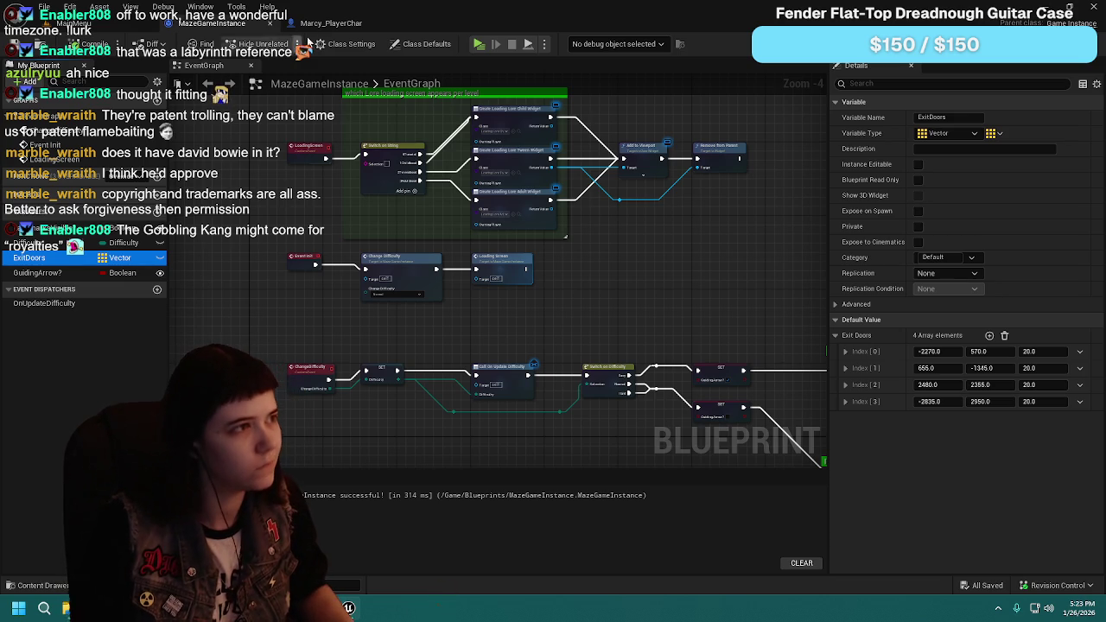
{"action": "left_click", "coordinate": [331, 23]}
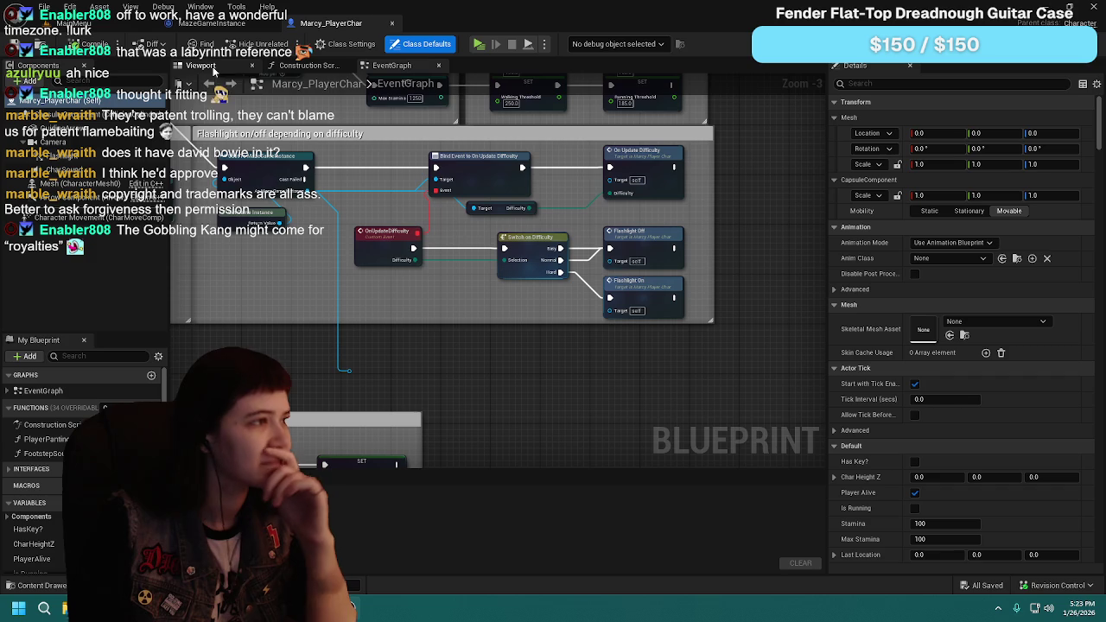
Step: Inspect the level-name Switch on String node and bring the footstep threshold section into view
{"action": "scroll", "coordinate": [409, 292], "scroll_direction": "down", "scroll_amount": 1}
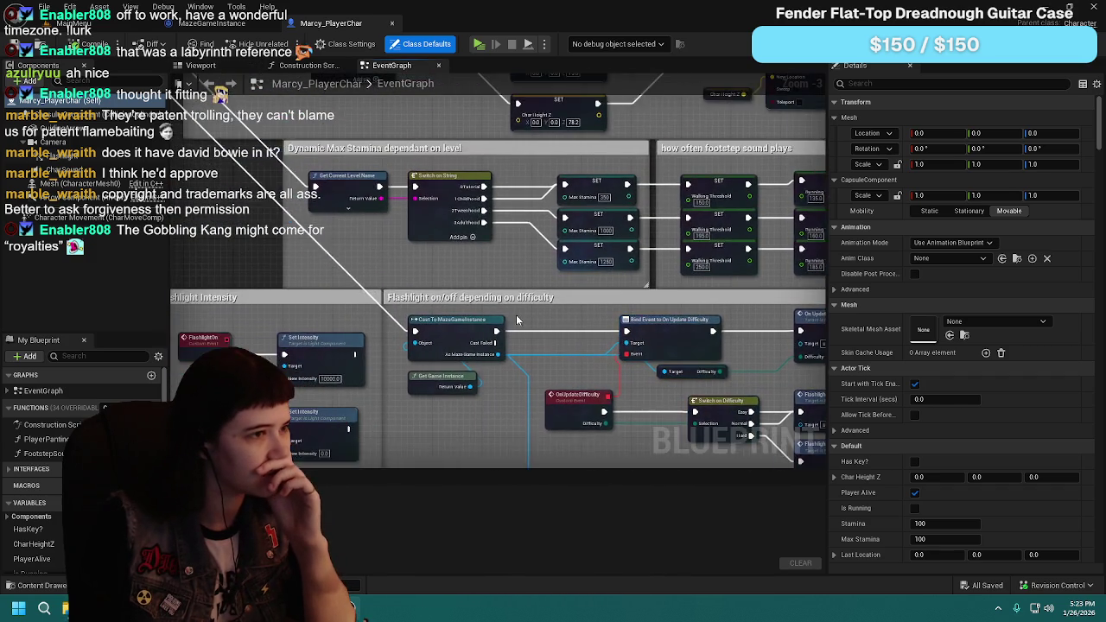
{"action": "scroll", "coordinate": [507, 276], "scroll_direction": "up", "scroll_amount": 2}
{"action": "left_click", "coordinate": [435, 199]}
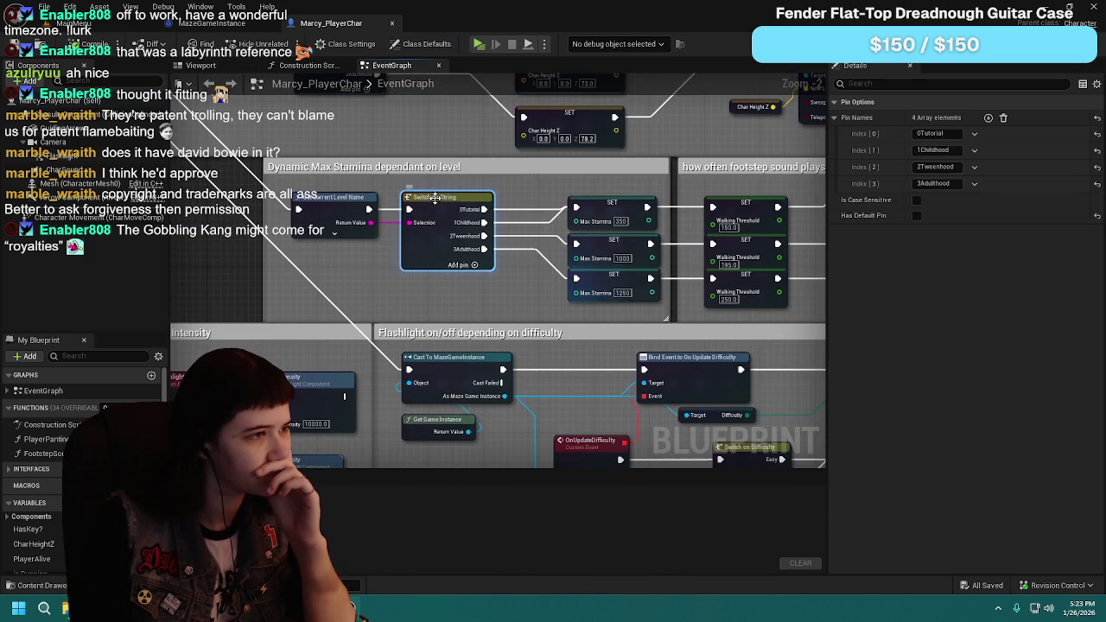
{"action": "scroll", "coordinate": [527, 303], "scroll_direction": "down", "scroll_amount": 2}
{"action": "scroll", "coordinate": [493, 281], "scroll_direction": "up", "scroll_amount": 1}
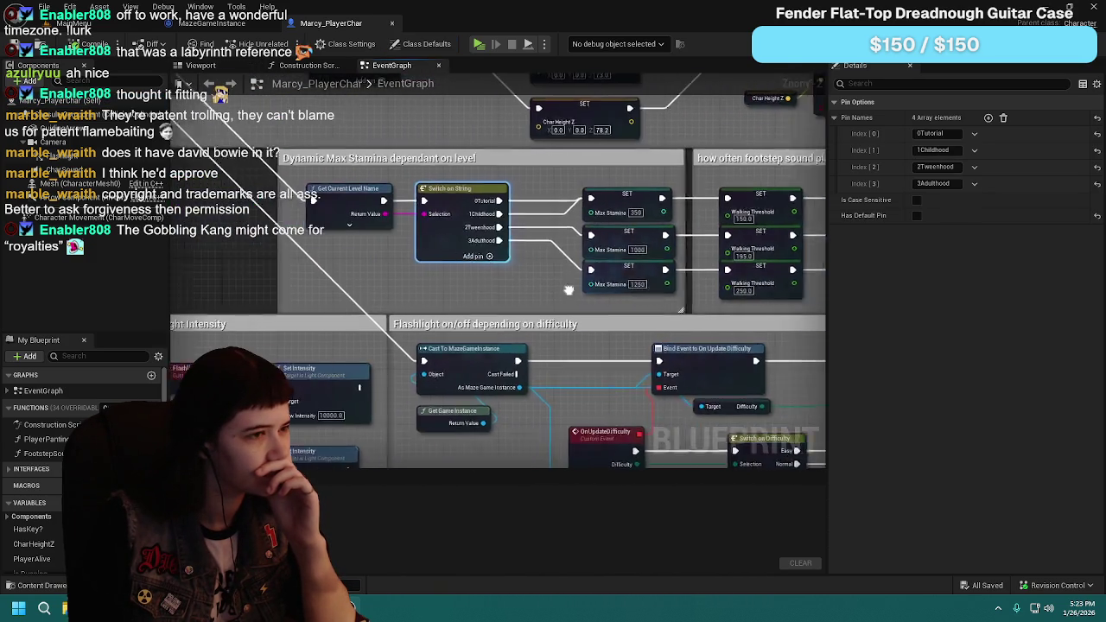
{"action": "scroll", "coordinate": [483, 273], "scroll_direction": "up", "scroll_amount": 2}
{"action": "scroll", "coordinate": [474, 218], "scroll_direction": "down", "scroll_amount": 2}
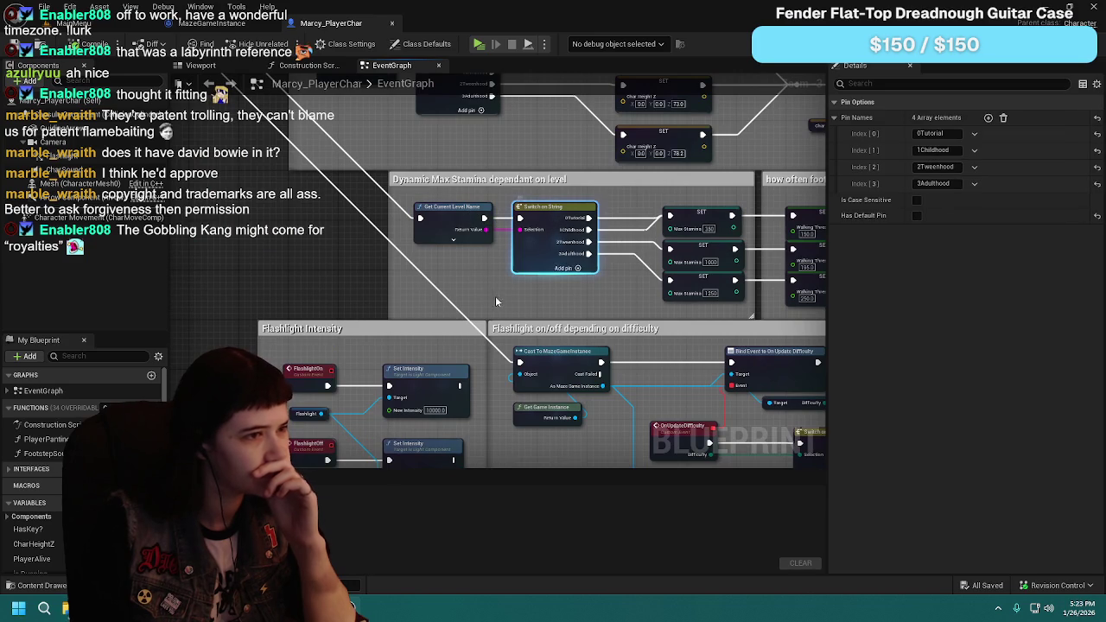
{"action": "mouse_move", "coordinate": [633, 339]}
{"action": "left_mouse_down"}
{"action": "mouse_move", "coordinate": [562, 182]}
{"action": "mouse_move", "coordinate": [502, 388]}
{"action": "mouse_move", "coordinate": [522, 225]}
{"action": "mouse_move", "coordinate": [661, 281]}
{"action": "left_mouse_up"}
Step: Paste copies of Get Current Level Name and Switch on String into open graph space
{"action": "mouse_move", "coordinate": [631, 326]}
{"action": "left_mouse_down"}
{"action": "mouse_move", "coordinate": [556, 283]}
{"action": "mouse_move", "coordinate": [541, 214]}
{"action": "left_mouse_up"}
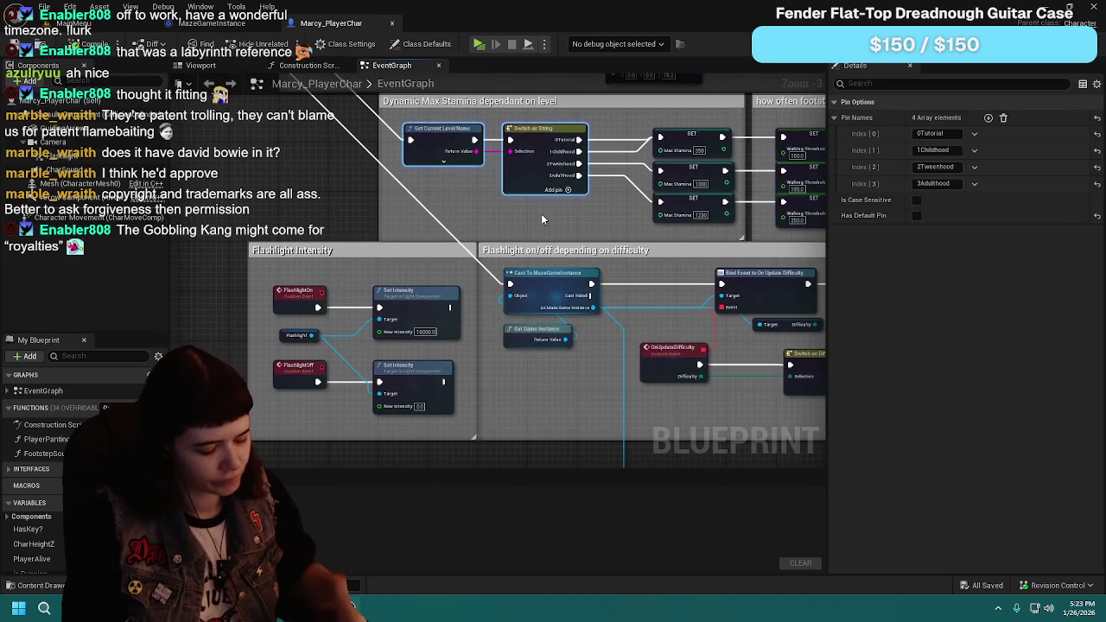
{"action": "mouse_move", "coordinate": [902, 561]}
{"action": "left_mouse_down"}
{"action": "mouse_move", "coordinate": [659, 355]}
{"action": "mouse_move", "coordinate": [579, 254]}
{"action": "left_mouse_up"}
{"action": "key", "text": "ctrl+v"}
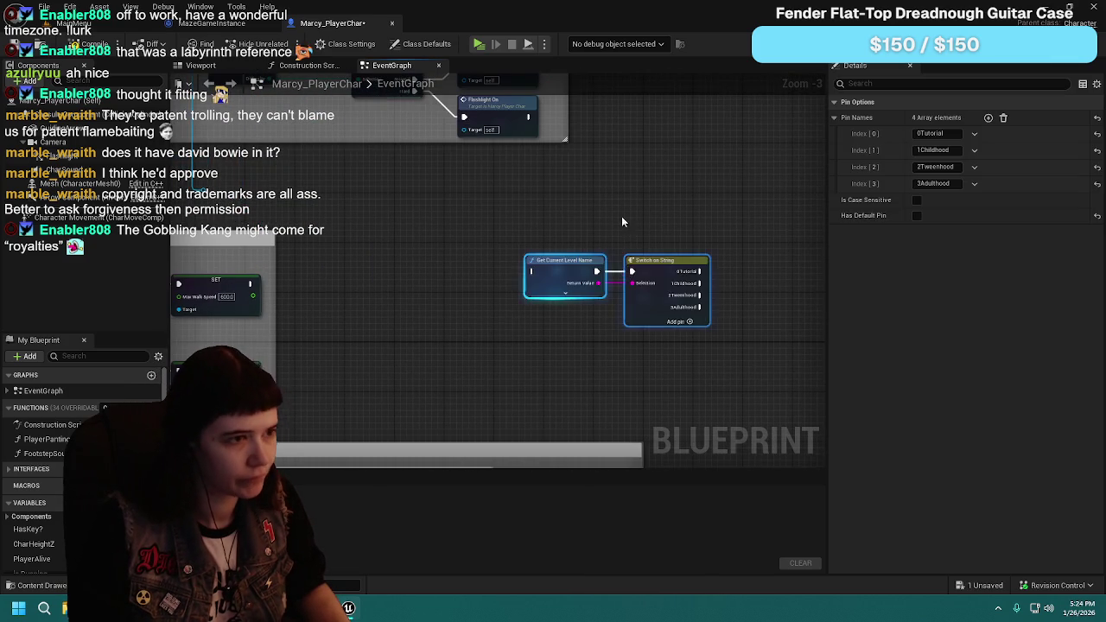
{"action": "scroll", "coordinate": [550, 220], "scroll_direction": "up", "scroll_amount": 1}
{"action": "left_click_drag", "start_coordinate": [501, 287], "coordinate": [466, 217]}
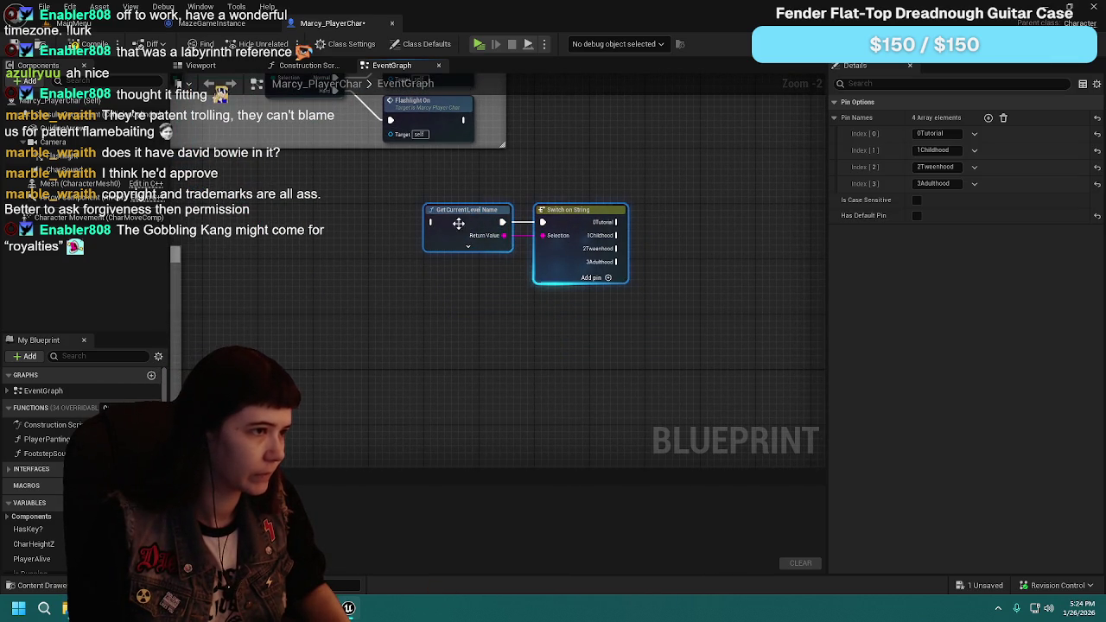
{"action": "left_click", "coordinate": [360, 335]}
{"action": "scroll", "coordinate": [51, 556], "scroll_direction": "down", "scroll_amount": 2}
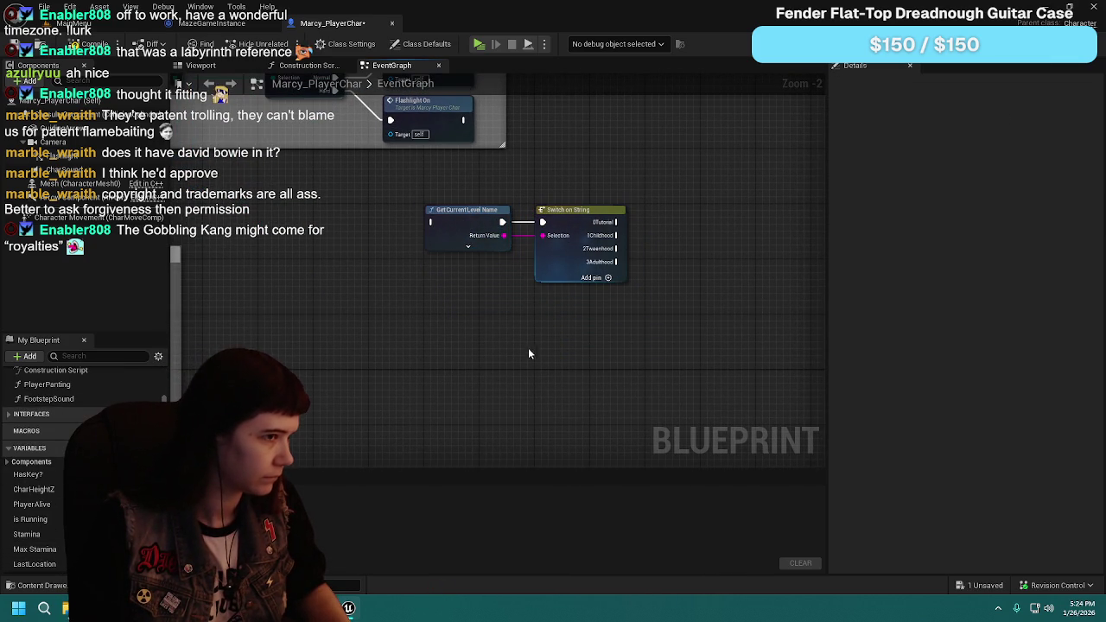
{"action": "scroll", "coordinate": [86, 467], "scroll_direction": "down", "scroll_amount": 2}
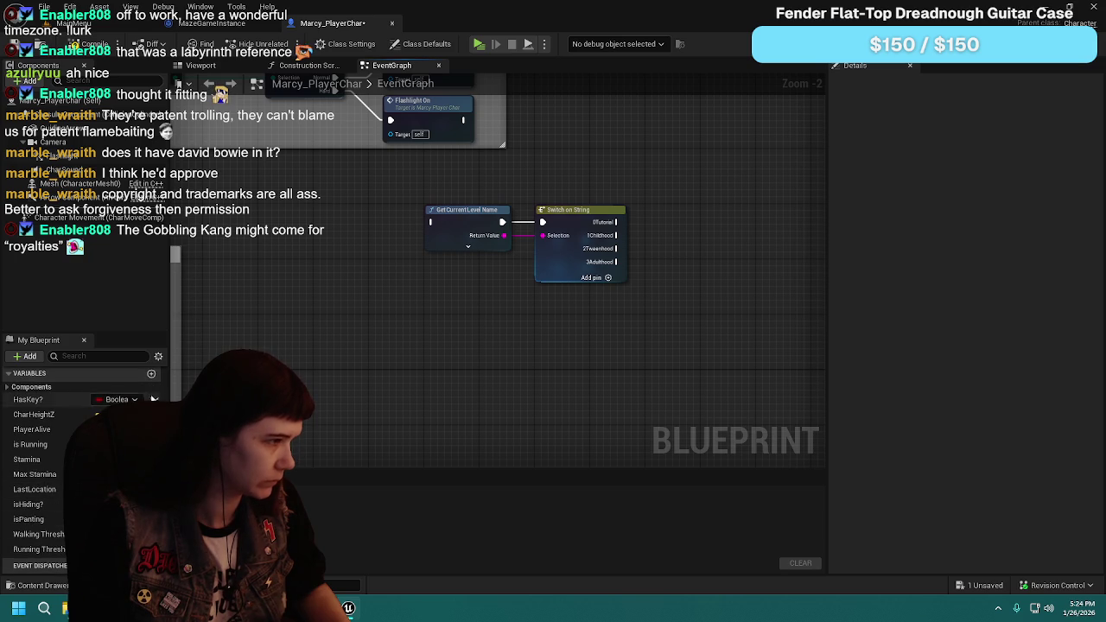
Step: Add a Vector variable named ExitDoorLoc and compile Marcy_PlayerChar
{"action": "left_click", "coordinate": [150, 374]}
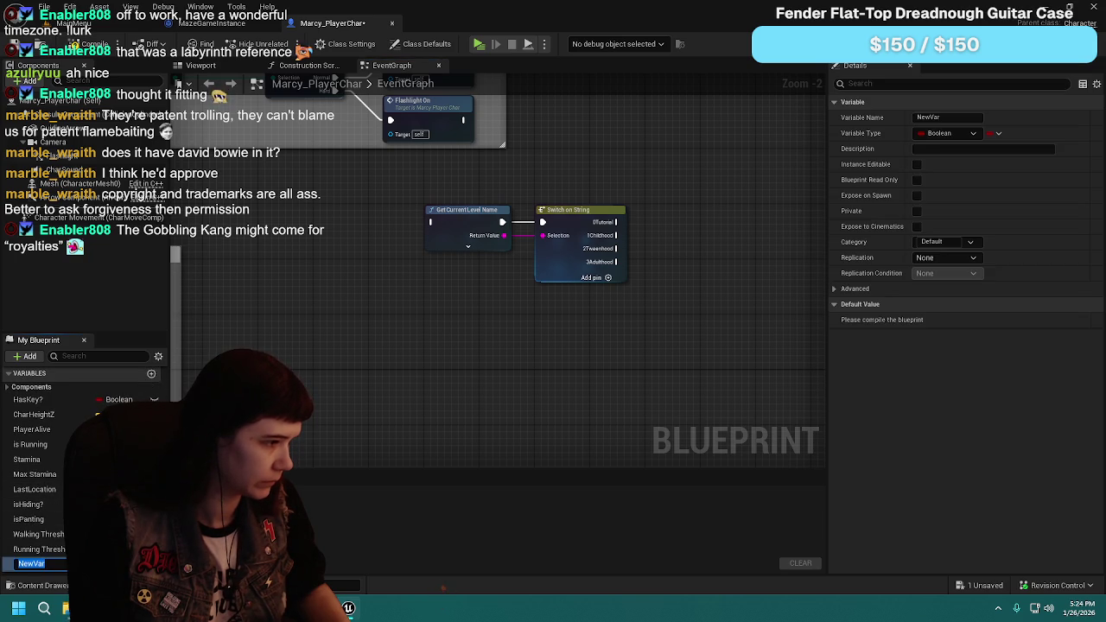
{"action": "type", "text": "ExitDoorLoc"}
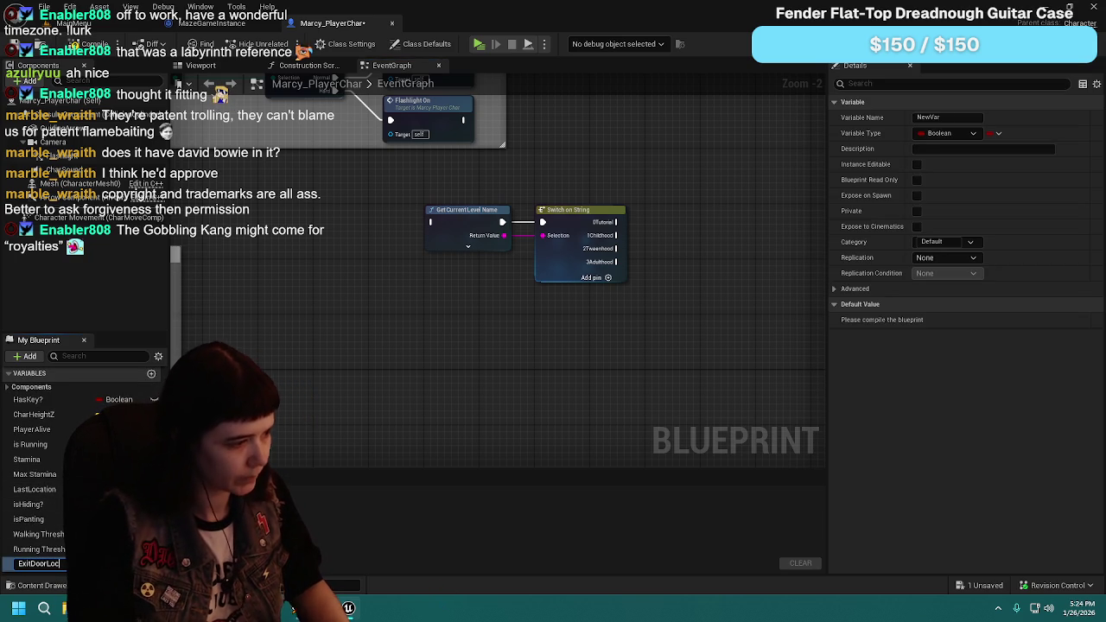
{"action": "key", "text": "Return"}
{"action": "left_click", "coordinate": [960, 134]}
{"action": "type", "text": "ve"}
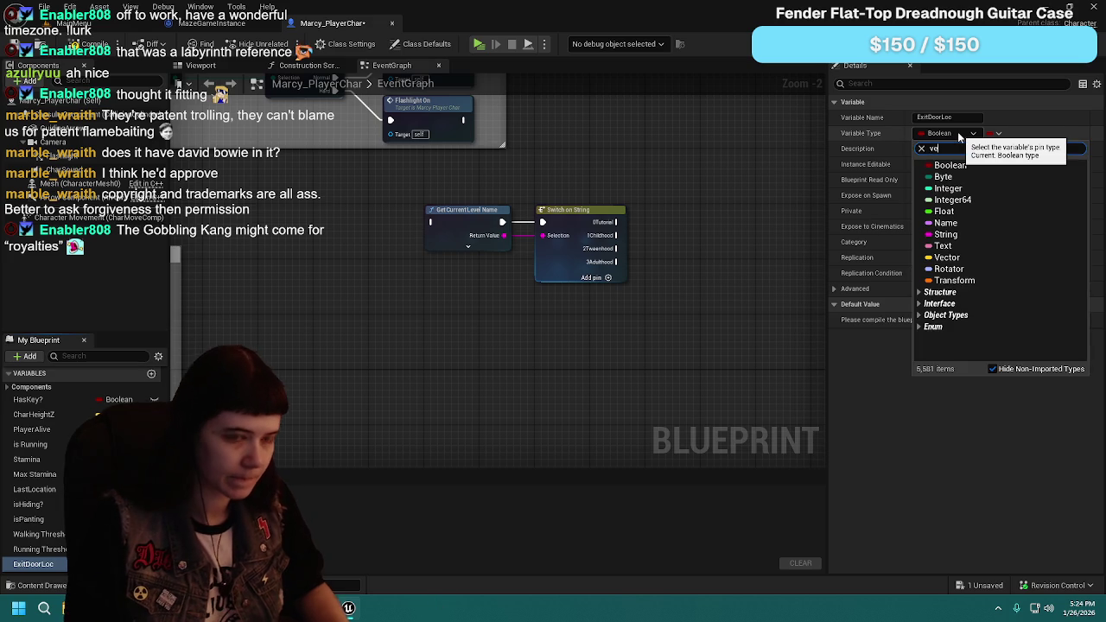
{"action": "left_click", "coordinate": [947, 169]}
{"action": "left_click", "coordinate": [95, 44]}
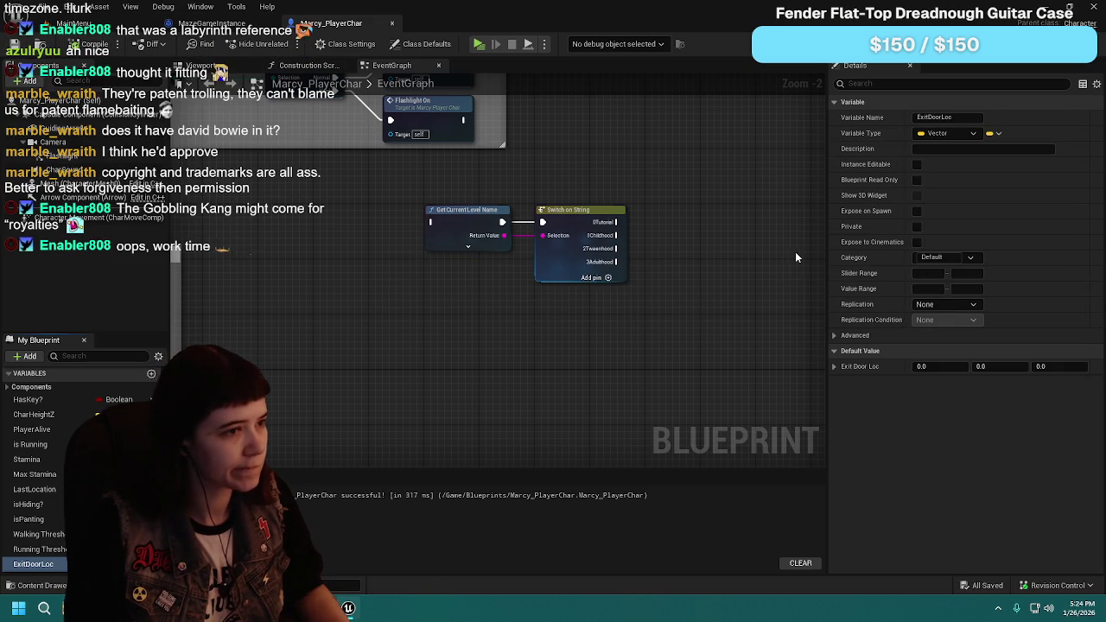
Step: Place a SET ExitDoorLoc node beside the copied switch nodes
{"action": "left_click_drag", "start_coordinate": [794, 261], "coordinate": [590, 280]}
{"action": "mouse_move", "coordinate": [32, 563]}
{"action": "left_mouse_down"}
{"action": "mouse_move", "coordinate": [307, 532]}
{"action": "mouse_move", "coordinate": [558, 244]}
{"action": "left_mouse_up"}
{"action": "left_click", "coordinate": [596, 264]}
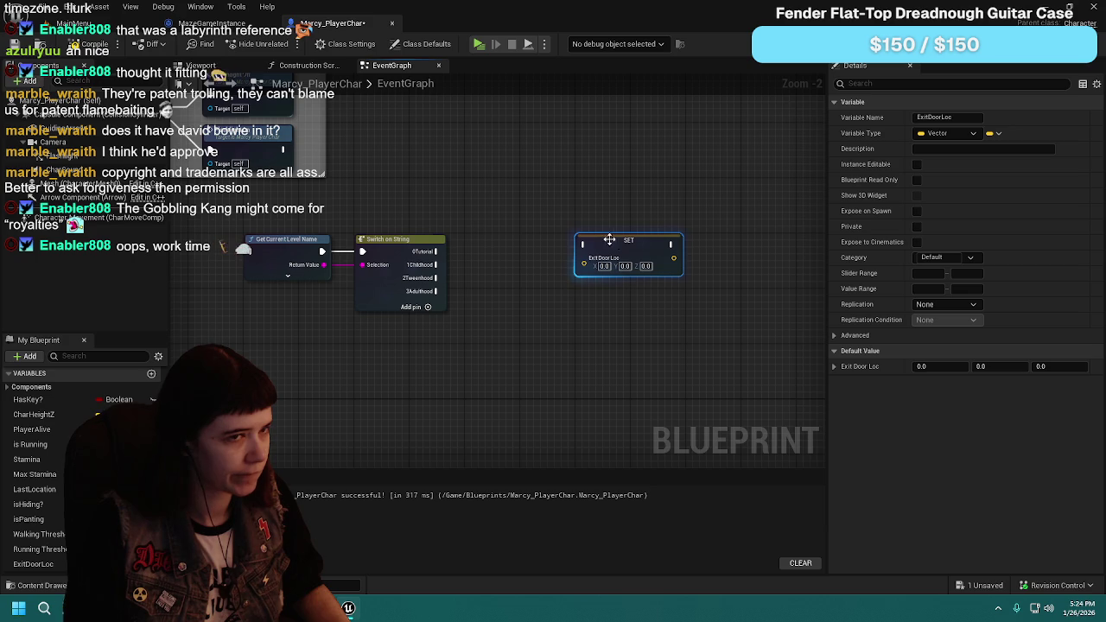
Step: Delete the SET ExitDoorLoc node, restore it with undo, and compile
{"action": "scroll", "coordinate": [559, 216], "scroll_direction": "up", "scroll_amount": 1}
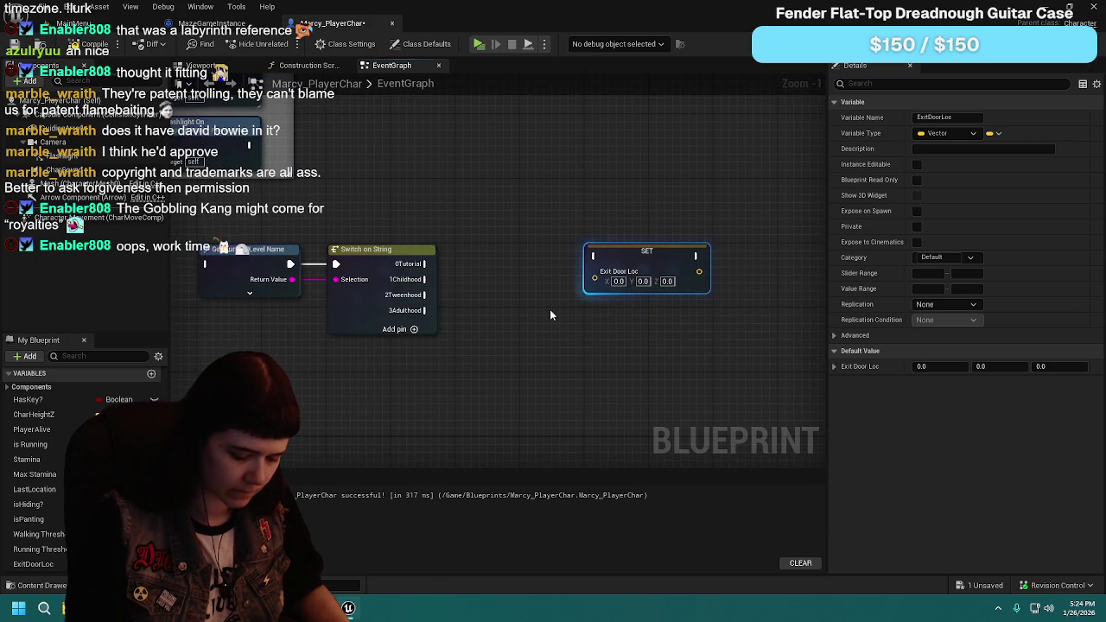
{"action": "key", "text": "Delete"}
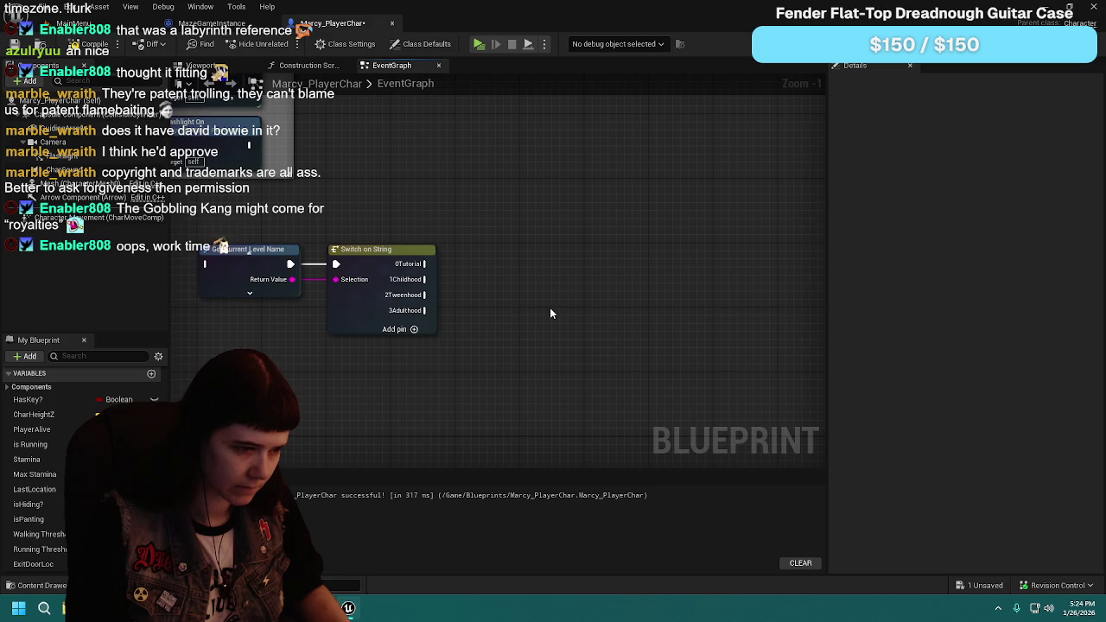
{"action": "key", "text": "ctrl+z"}
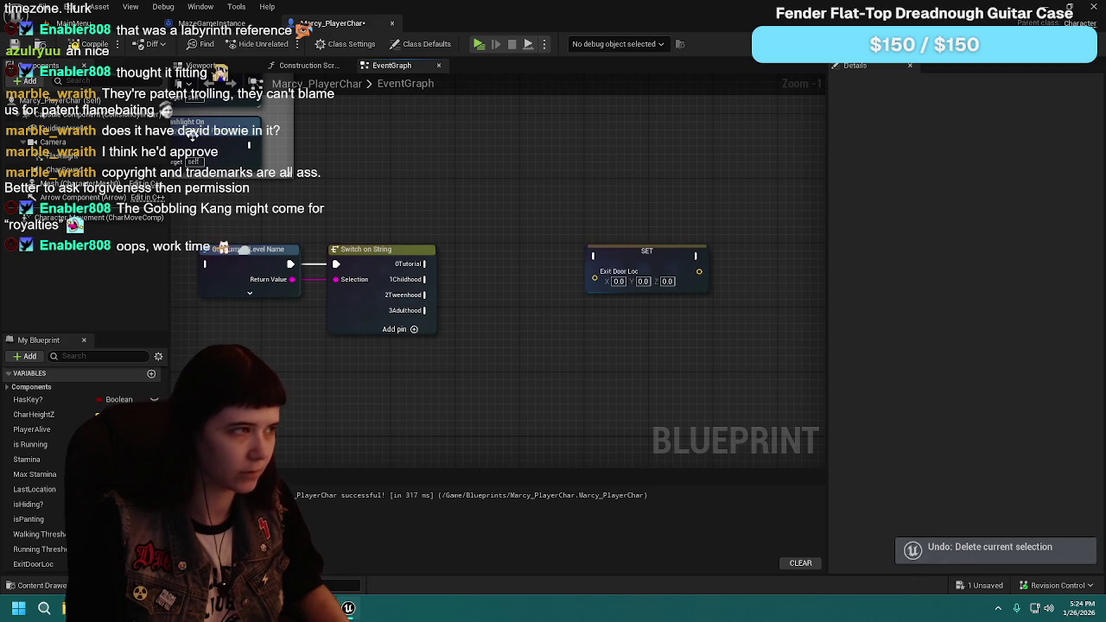
{"action": "left_click", "coordinate": [90, 44]}
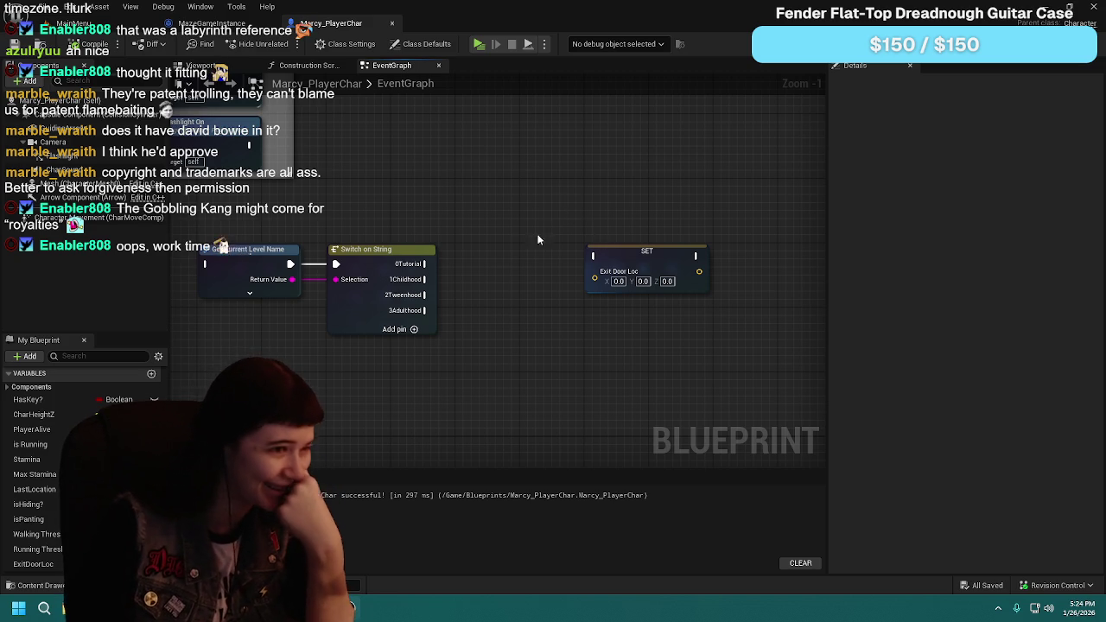
Step: Check the level-name, Switch on String and SET nodes, then drop a trial wire from 0Tutorial
{"action": "scroll", "coordinate": [533, 294], "scroll_direction": "up", "scroll_amount": 1}
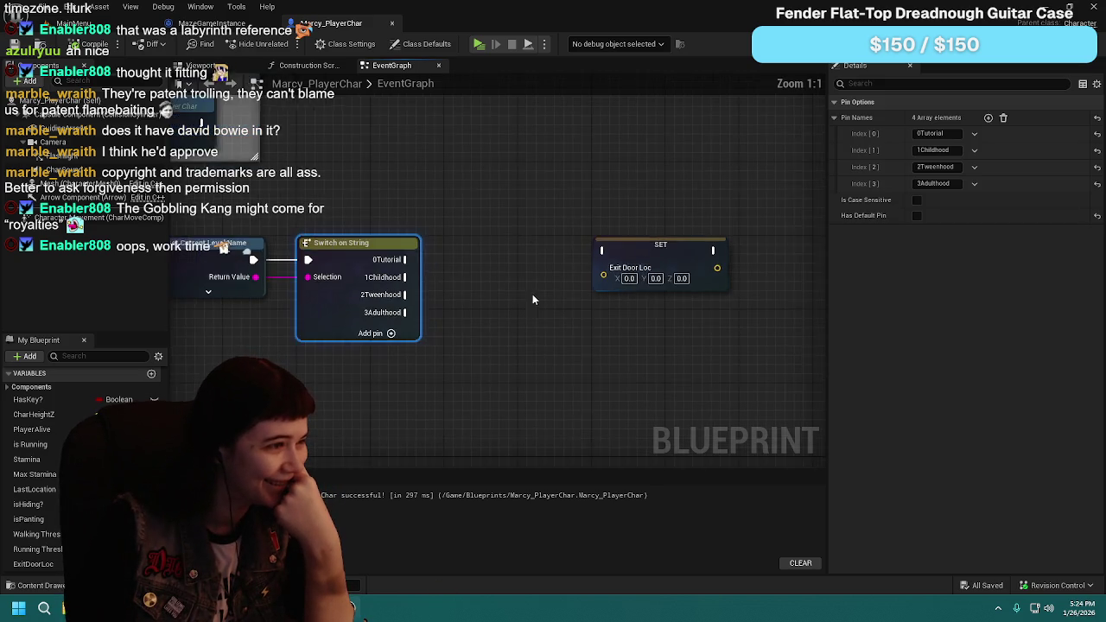
{"action": "left_click", "coordinate": [327, 259]}
{"action": "left_click_drag", "start_coordinate": [630, 255], "coordinate": [548, 267]}
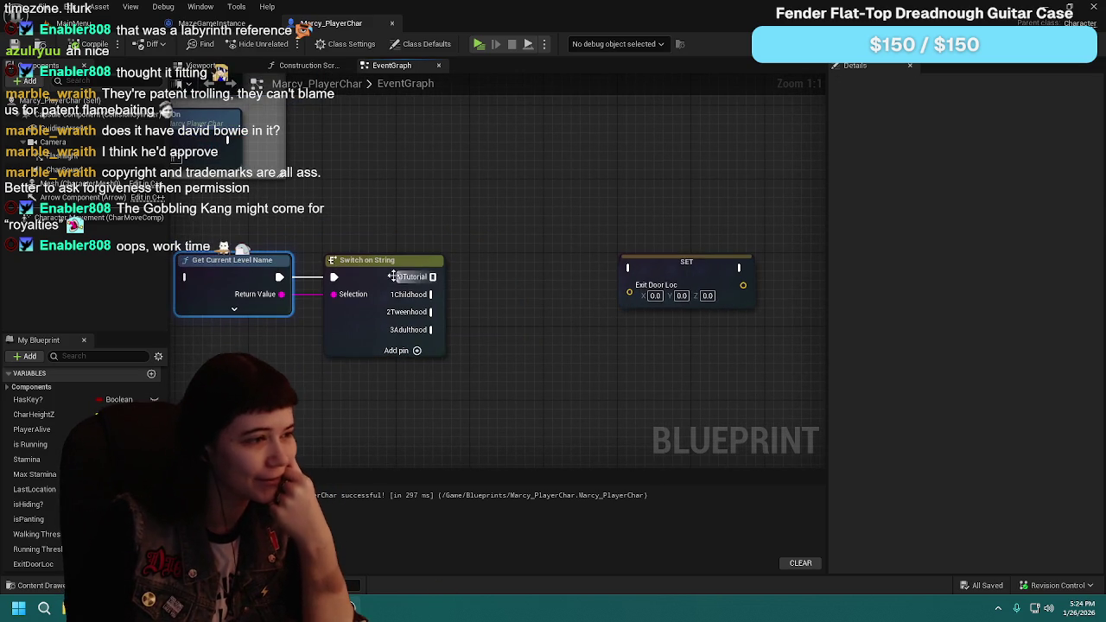
{"action": "left_click", "coordinate": [415, 279]}
{"action": "left_click", "coordinate": [685, 273]}
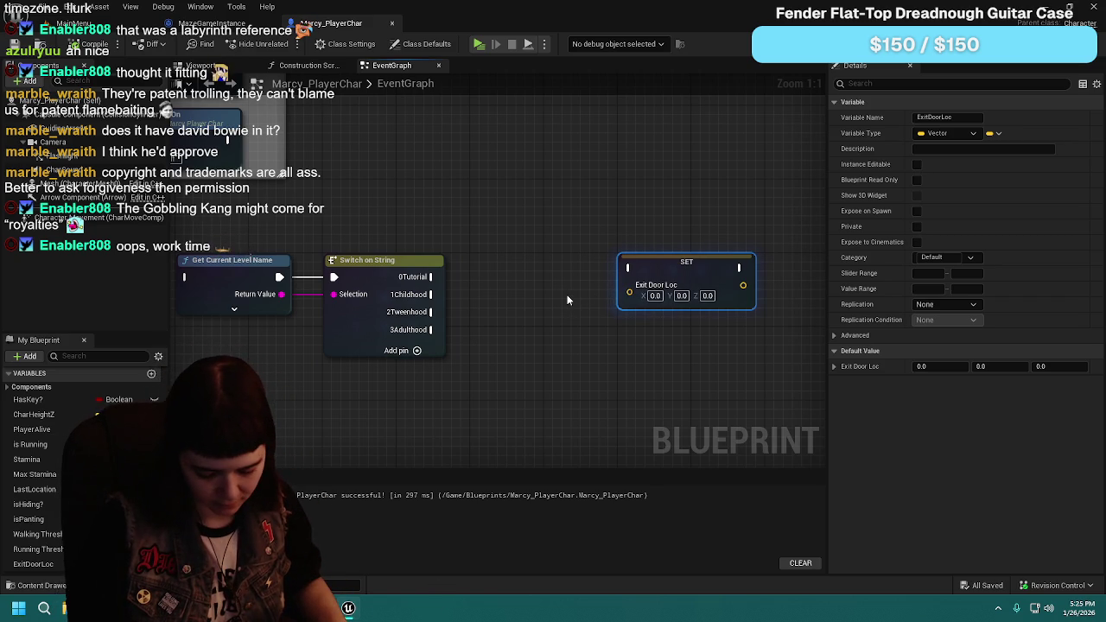
{"action": "mouse_move", "coordinate": [575, 297]}
{"action": "left_mouse_down"}
{"action": "mouse_move", "coordinate": [596, 332]}
{"action": "mouse_move", "coordinate": [580, 344]}
{"action": "left_mouse_up"}
{"action": "left_click_drag", "start_coordinate": [370, 297], "coordinate": [452, 301]}
{"action": "left_click", "coordinate": [437, 363]}
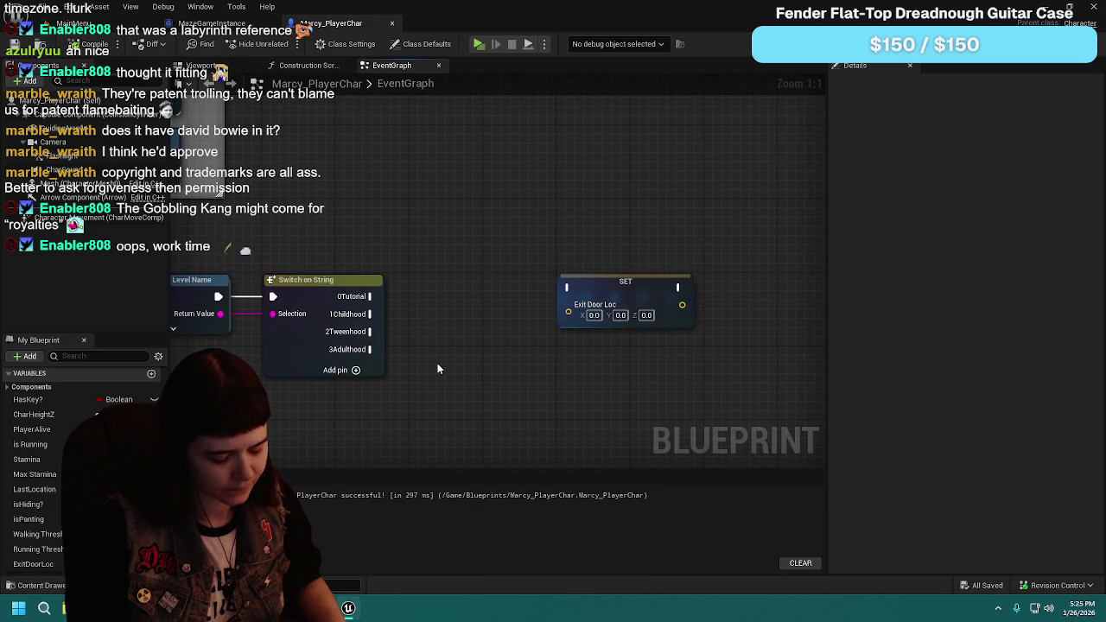
Step: Browse 'vector' actions in the graph's node search, then close it without adding anything
{"action": "right_click", "coordinate": [437, 365]}
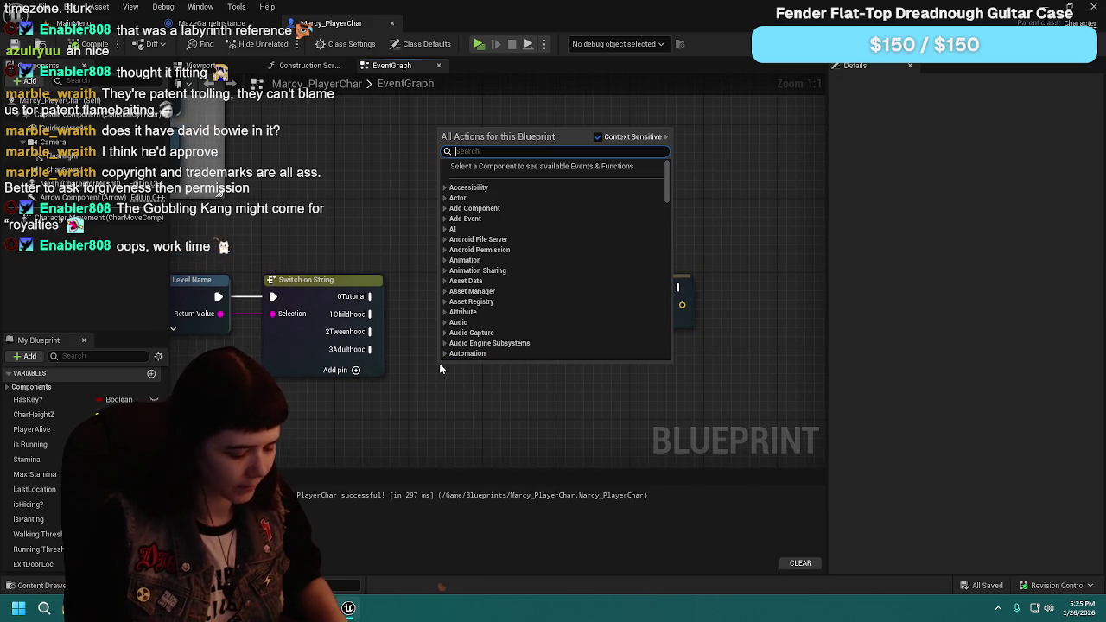
{"action": "type", "text": "vector"}
{"action": "scroll", "coordinate": [513, 243], "scroll_direction": "down", "scroll_amount": 5}
{"action": "scroll", "coordinate": [513, 246], "scroll_direction": "up", "scroll_amount": 10}
{"action": "scroll", "coordinate": [515, 252], "scroll_direction": "up", "scroll_amount": 10}
{"action": "scroll", "coordinate": [519, 259], "scroll_direction": "up", "scroll_amount": 10}
{"action": "scroll", "coordinate": [522, 258], "scroll_direction": "up", "scroll_amount": 10}
{"action": "scroll", "coordinate": [522, 258], "scroll_direction": "down", "scroll_amount": 12}
{"action": "scroll", "coordinate": [522, 257], "scroll_direction": "up", "scroll_amount": 2}
{"action": "scroll", "coordinate": [523, 258], "scroll_direction": "up", "scroll_amount": 3}
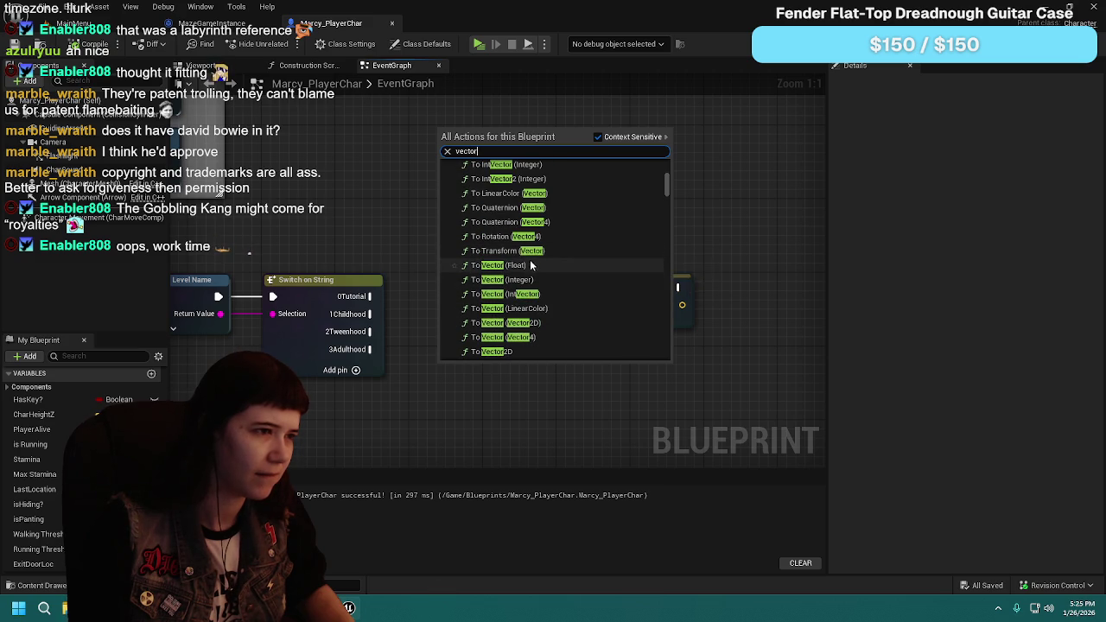
{"action": "key", "text": "Escape"}
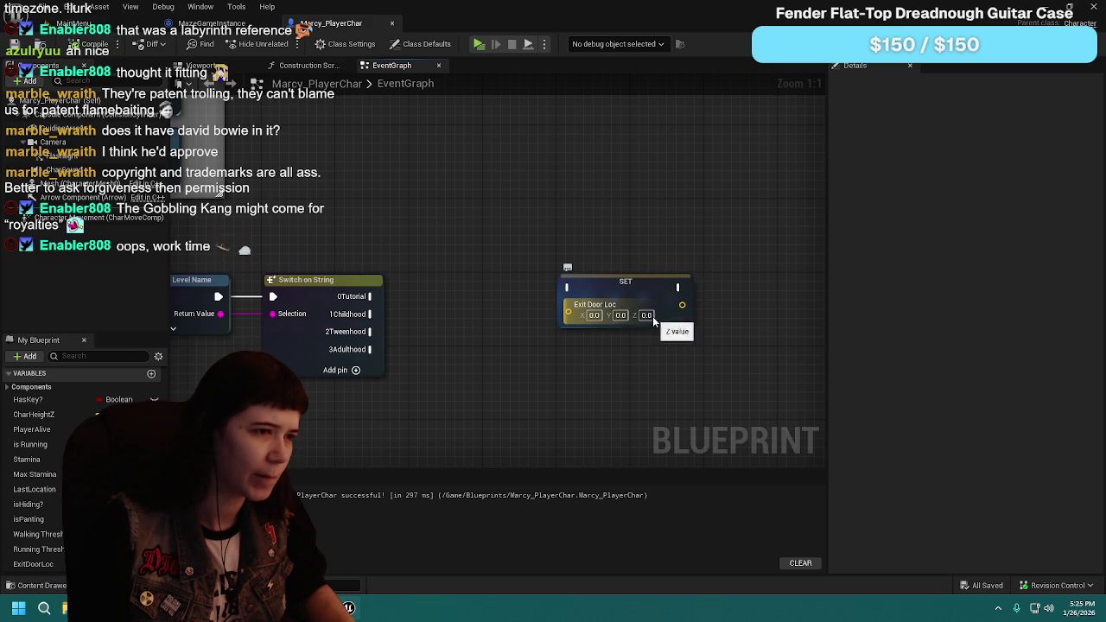
Step: Add a Make Vector node feeding Exit Door Loc, then undo and delete it
{"action": "left_click_drag", "start_coordinate": [569, 313], "coordinate": [468, 313]}
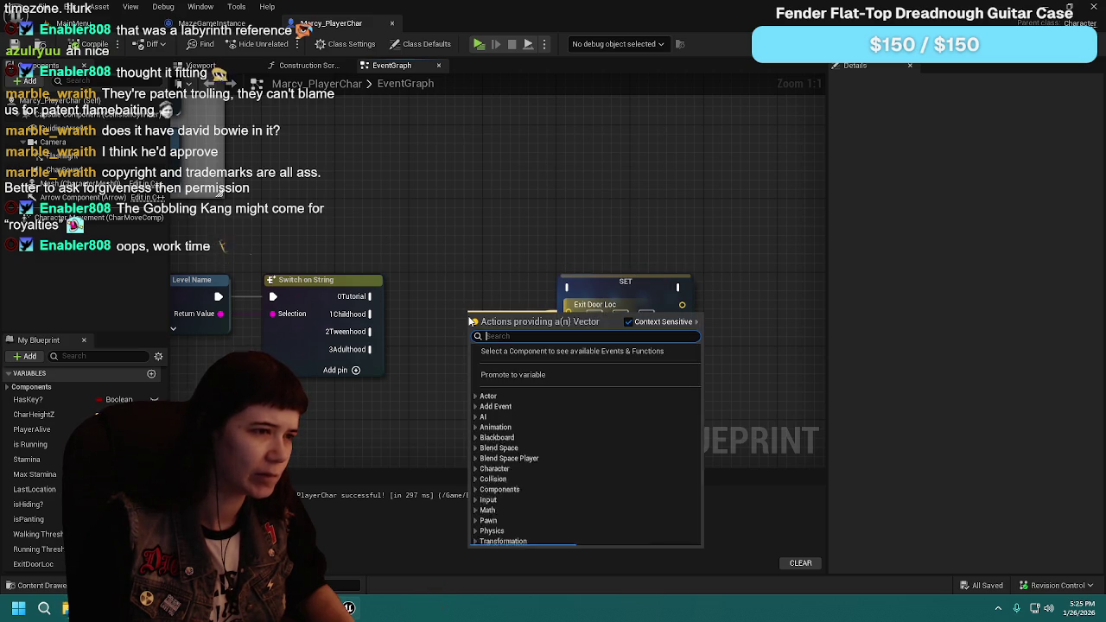
{"action": "scroll", "coordinate": [541, 399], "scroll_direction": "down", "scroll_amount": 3}
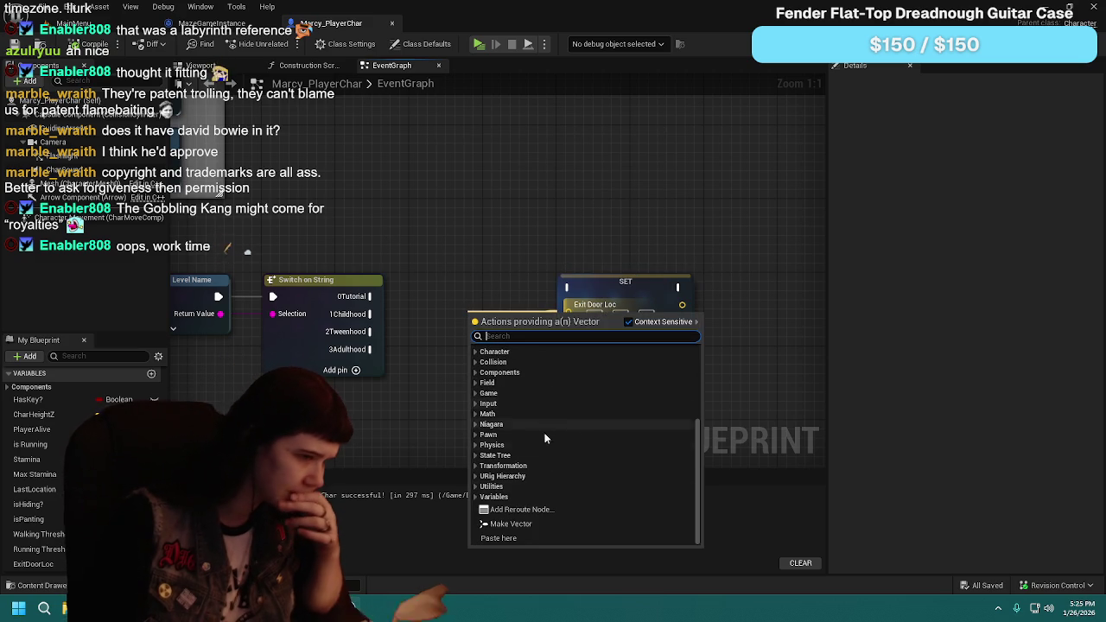
{"action": "left_click", "coordinate": [532, 524]}
{"action": "left_click_drag", "start_coordinate": [544, 382], "coordinate": [498, 373]}
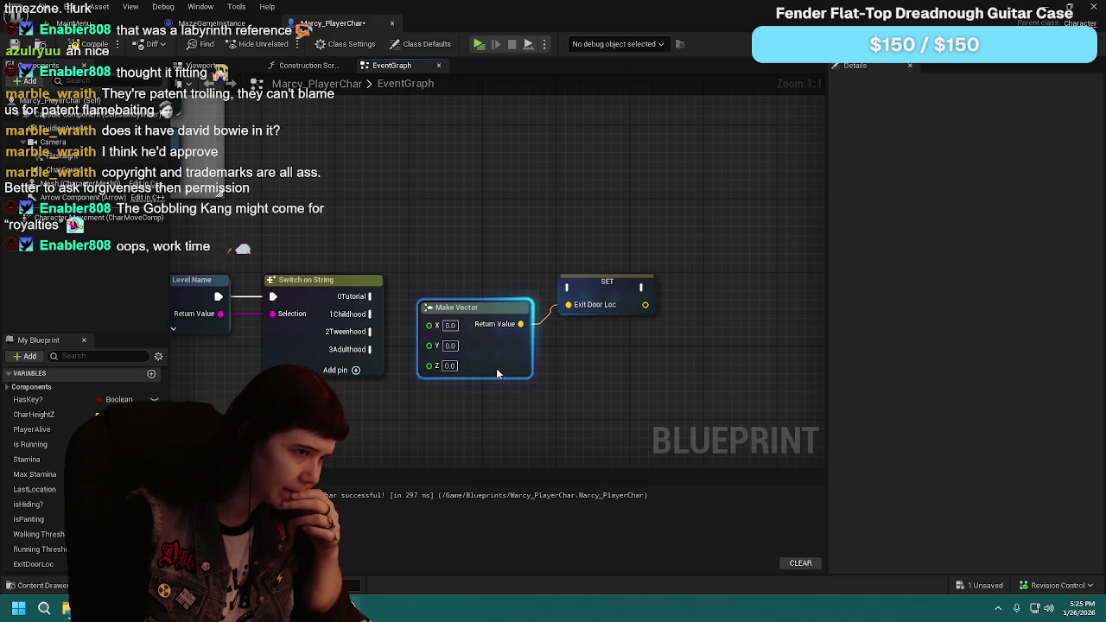
{"action": "left_click_drag", "start_coordinate": [566, 400], "coordinate": [482, 394]}
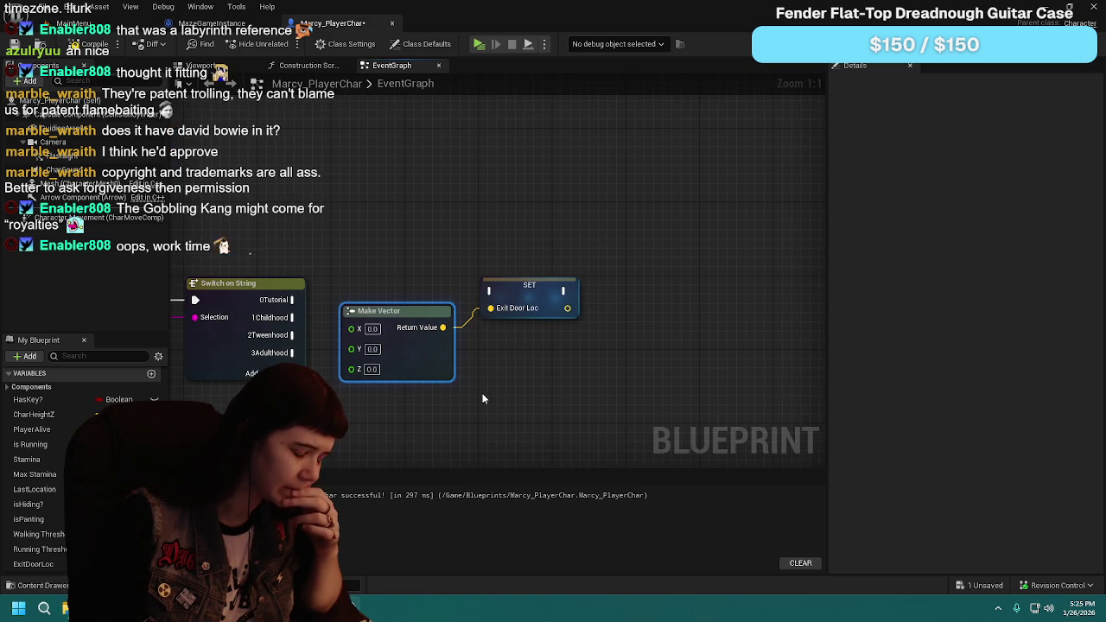
{"action": "key", "text": "ctrl+z"}
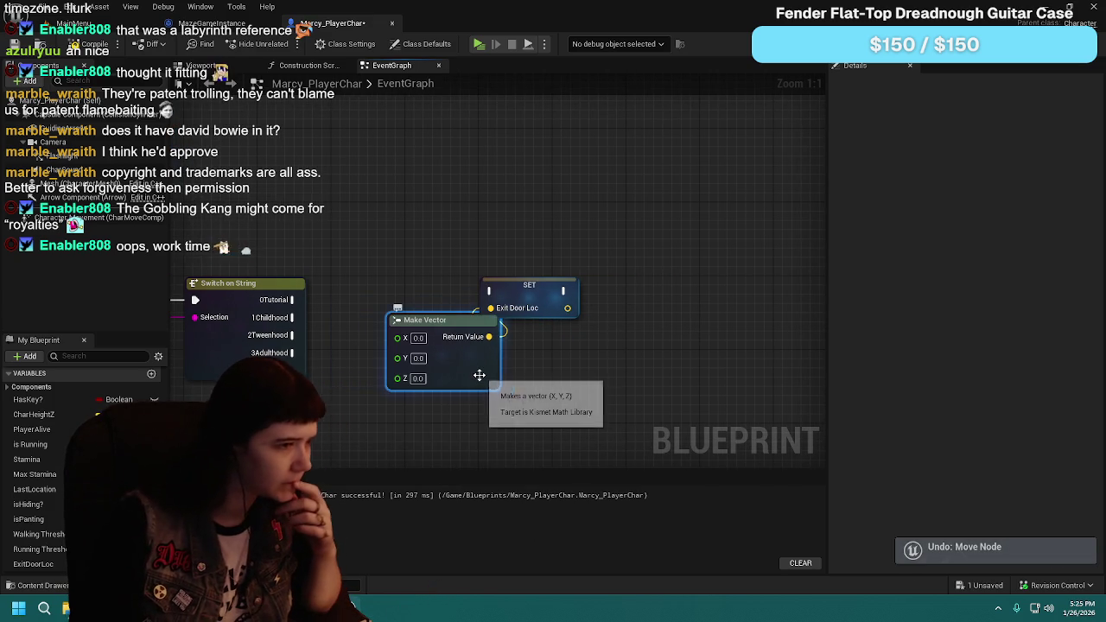
{"action": "left_click", "coordinate": [482, 374]}
{"action": "key", "text": "Delete"}
Step: Move the SET Exit Door Loc node higher beside the level-name switch
{"action": "left_click", "coordinate": [543, 286]}
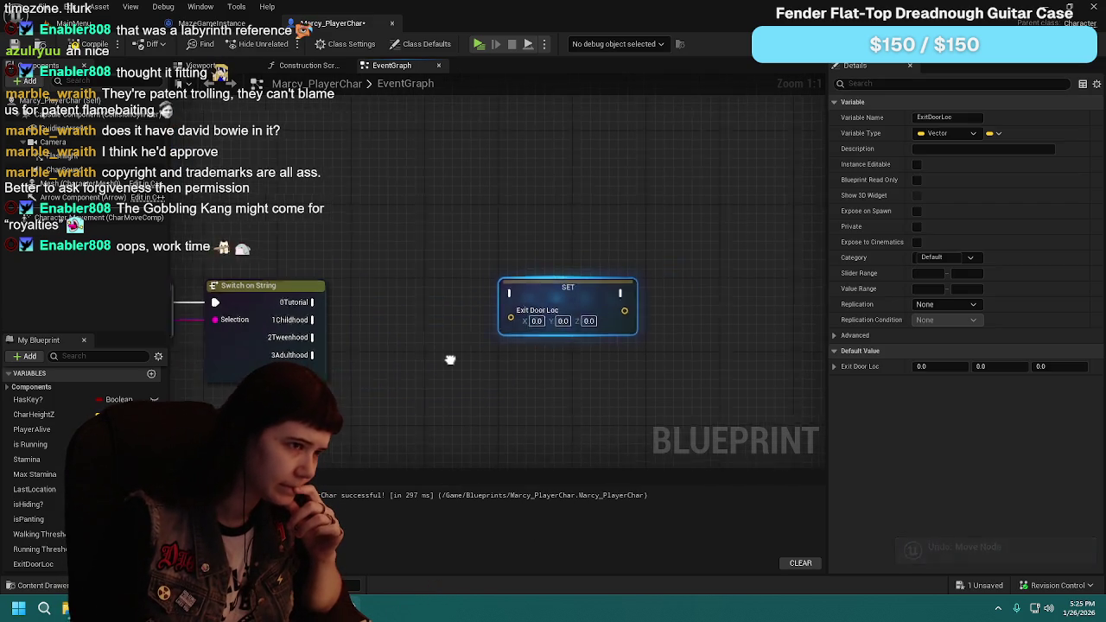
{"action": "left_click_drag", "start_coordinate": [439, 358], "coordinate": [504, 354]}
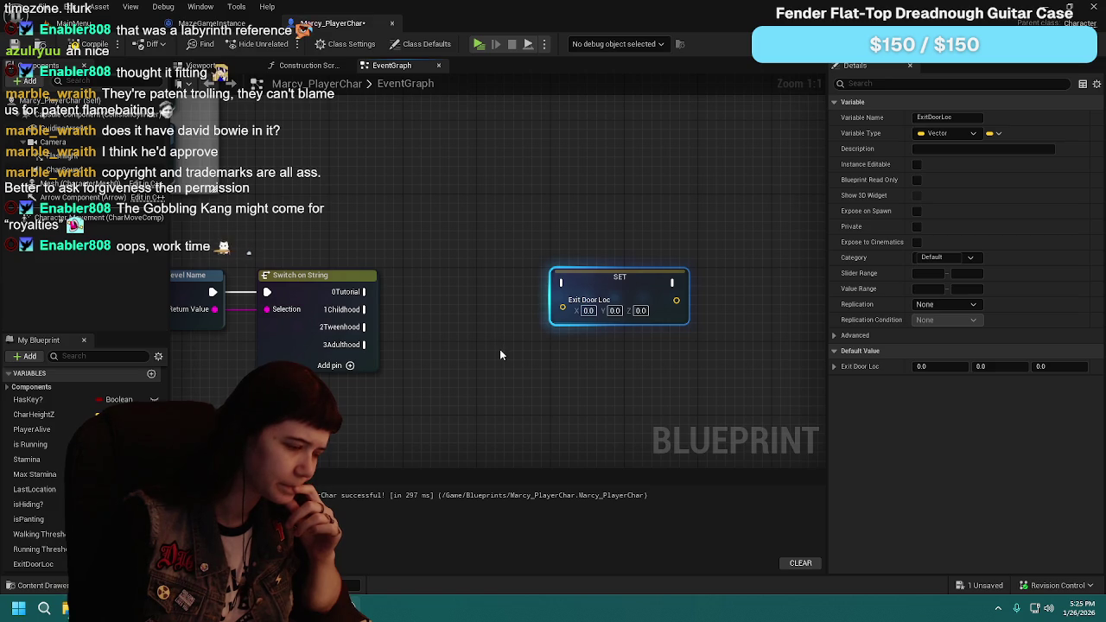
{"action": "mouse_move", "coordinate": [592, 276]}
{"action": "left_mouse_down"}
{"action": "mouse_move", "coordinate": [553, 272]}
{"action": "mouse_move", "coordinate": [573, 267]}
{"action": "mouse_move", "coordinate": [589, 201]}
{"action": "left_mouse_up"}
{"action": "left_click_drag", "start_coordinate": [603, 312], "coordinate": [547, 305]}
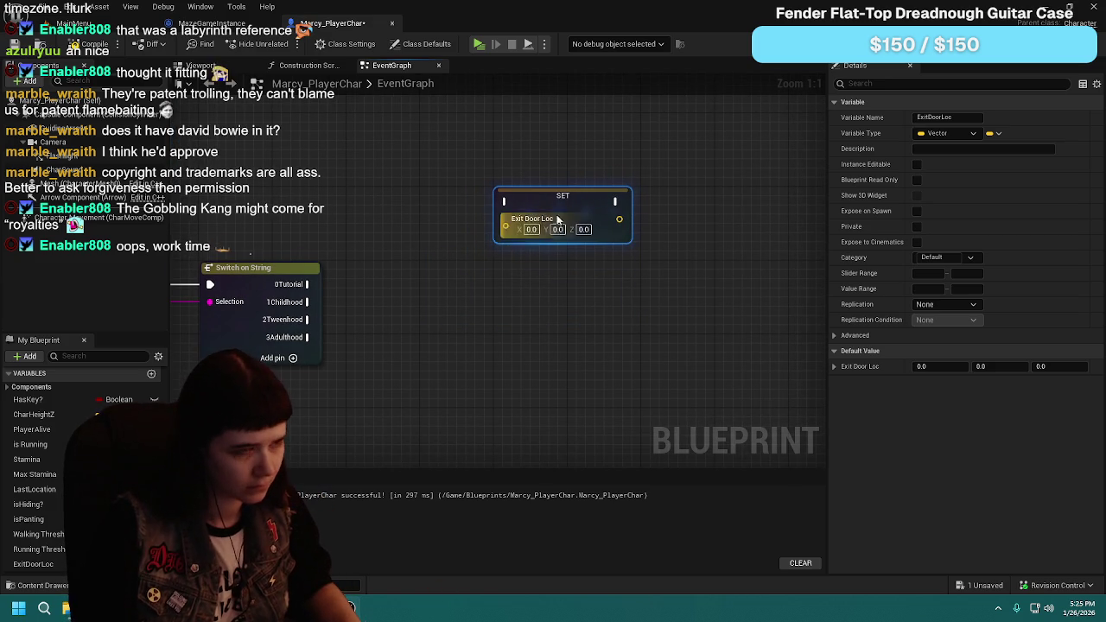
Step: Duplicate the SET Exit Door Loc node into a column of four, then recompile
{"action": "key", "text": "ctrl+d"}
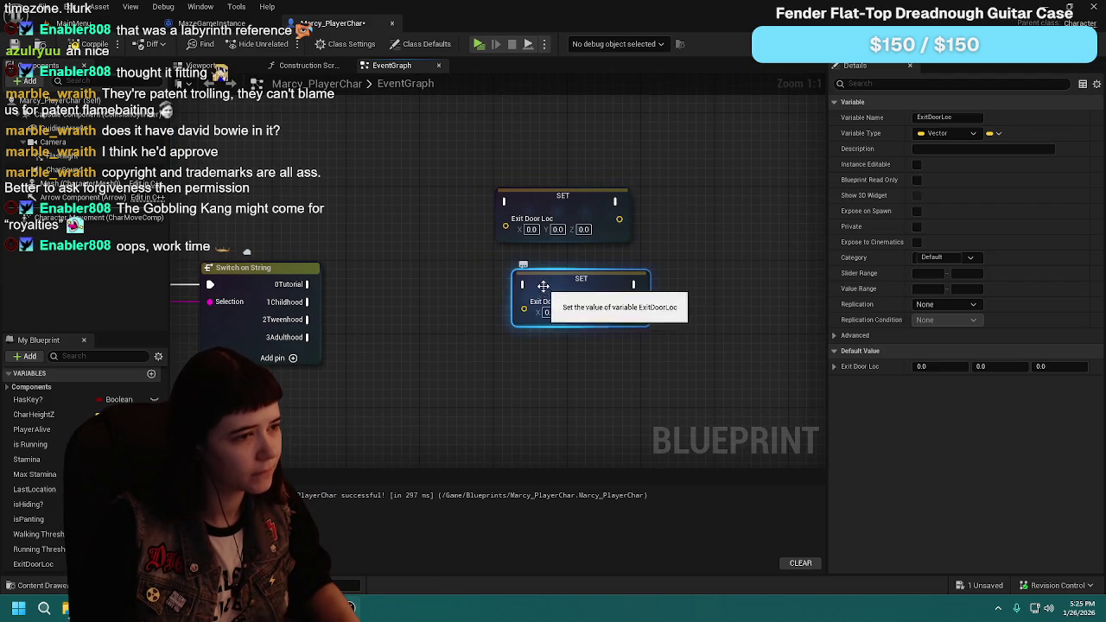
{"action": "key", "text": "ctrl+d"}
{"action": "left_click_drag", "start_coordinate": [524, 359], "coordinate": [524, 335]}
{"action": "key", "text": "ctrl+d"}
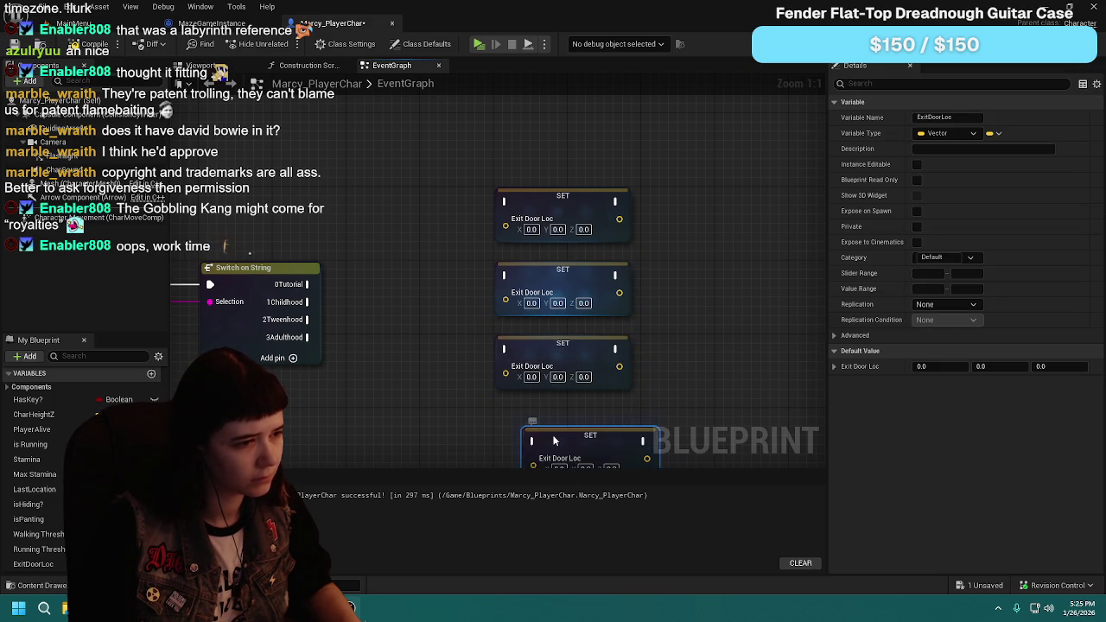
{"action": "left_click_drag", "start_coordinate": [556, 438], "coordinate": [532, 424]}
{"action": "mouse_move", "coordinate": [482, 156]}
{"action": "left_mouse_down"}
{"action": "mouse_move", "coordinate": [642, 393]}
{"action": "mouse_move", "coordinate": [641, 471]}
{"action": "left_mouse_up"}
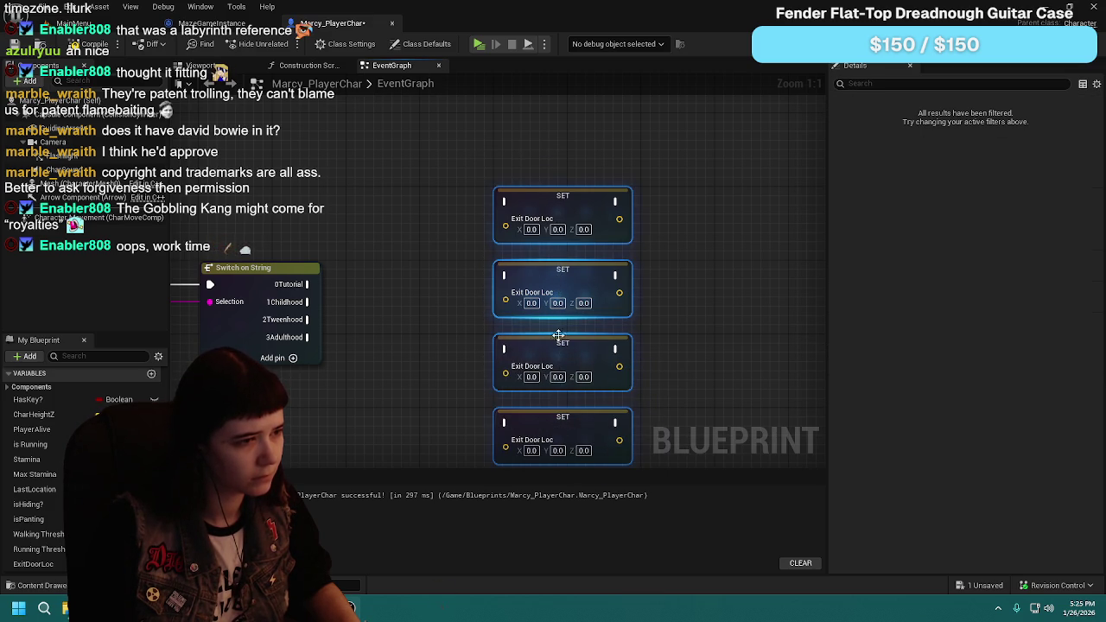
{"action": "left_click_drag", "start_coordinate": [560, 206], "coordinate": [488, 205]}
{"action": "left_click", "coordinate": [378, 272]}
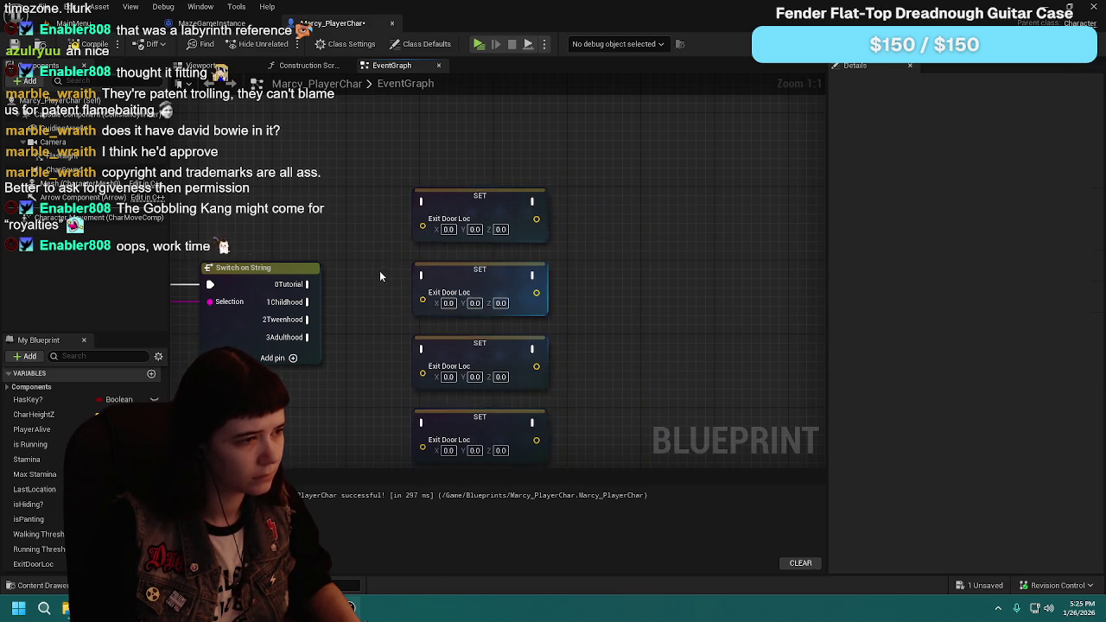
{"action": "left_click_drag", "start_coordinate": [379, 272], "coordinate": [472, 238]}
{"action": "key", "text": "F7"}
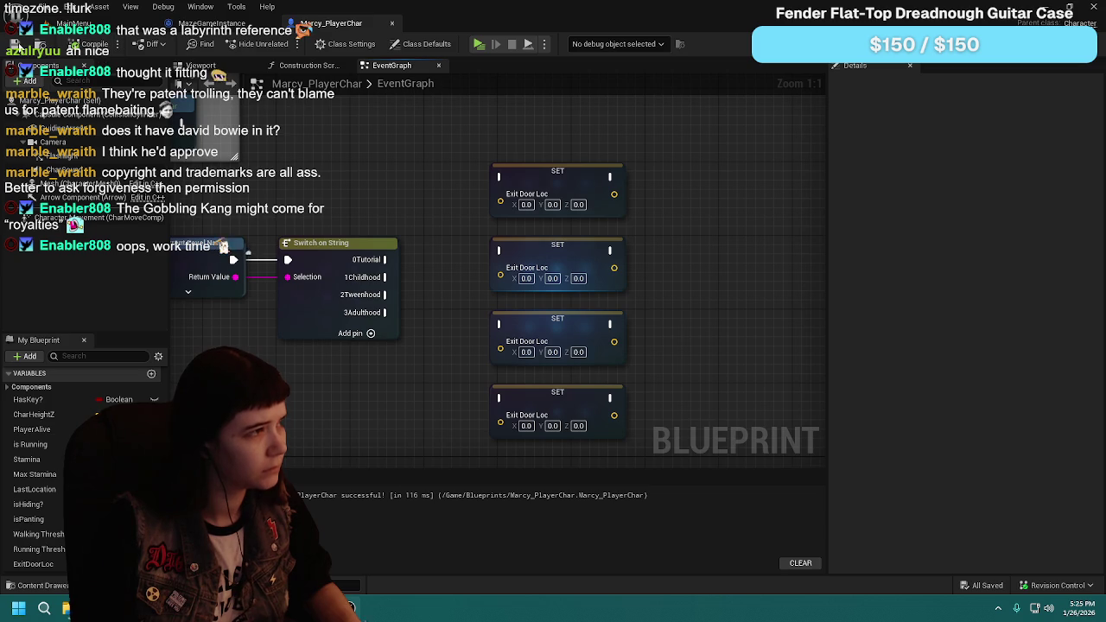
Step: Wire 1Childhood, 2Tweenhood and 3Adulthood to the second, third and fourth SET nodes, then compile
{"action": "mouse_move", "coordinate": [403, 233]}
{"action": "left_mouse_down"}
{"action": "mouse_move", "coordinate": [365, 285]}
{"action": "mouse_move", "coordinate": [464, 229]}
{"action": "left_mouse_up"}
{"action": "left_click_drag", "start_coordinate": [346, 330], "coordinate": [461, 303]}
{"action": "left_click_drag", "start_coordinate": [347, 347], "coordinate": [459, 377]}
{"action": "left_click_drag", "start_coordinate": [369, 432], "coordinate": [353, 331]}
{"action": "left_click_drag", "start_coordinate": [332, 265], "coordinate": [445, 350]}
{"action": "left_click_drag", "start_coordinate": [382, 330], "coordinate": [438, 365]}
{"action": "left_click", "coordinate": [78, 48]}
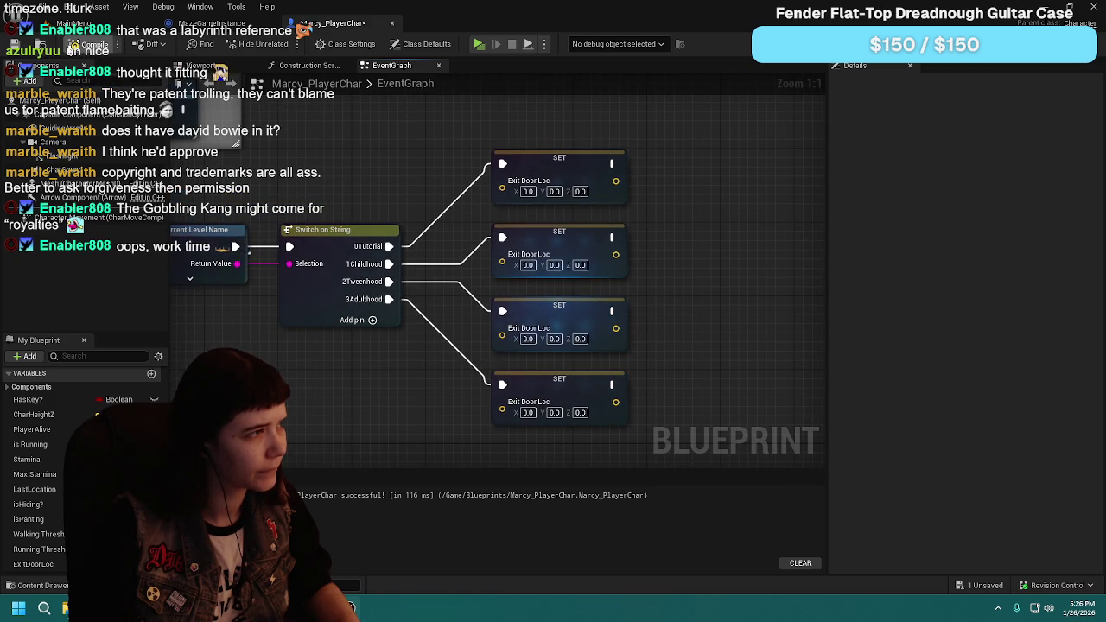
{"action": "scroll", "coordinate": [449, 242], "scroll_direction": "down", "scroll_amount": 1}
{"action": "scroll", "coordinate": [571, 297], "scroll_direction": "down", "scroll_amount": 1}
{"action": "scroll", "coordinate": [554, 262], "scroll_direction": "down", "scroll_amount": 2}
{"action": "scroll", "coordinate": [564, 313], "scroll_direction": "up", "scroll_amount": 1}
{"action": "scroll", "coordinate": [564, 312], "scroll_direction": "down", "scroll_amount": 1}
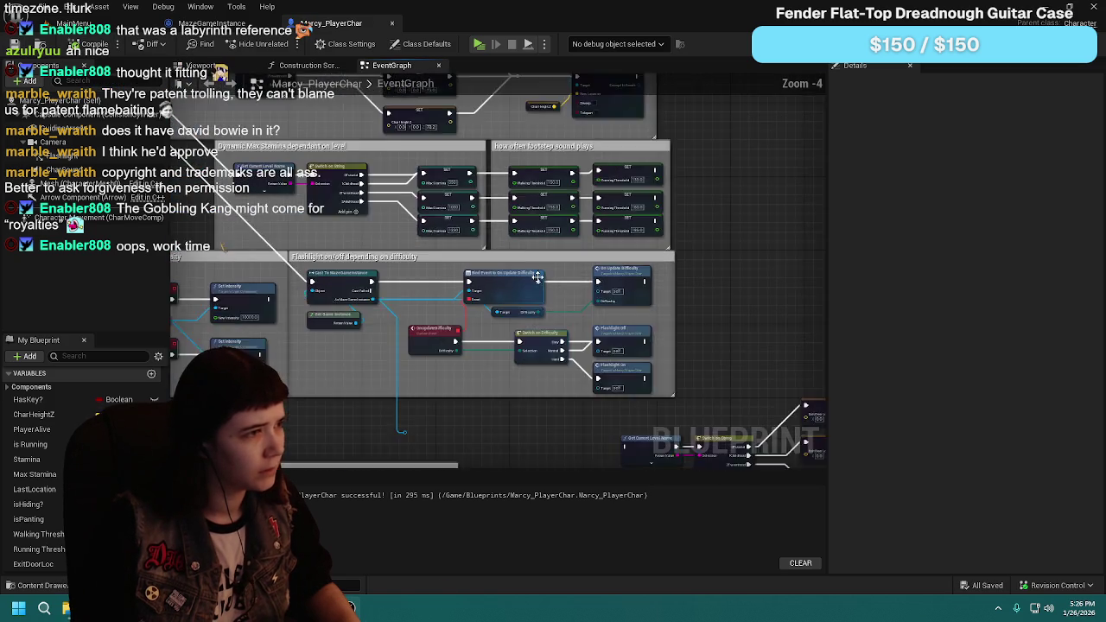
{"action": "mouse_move", "coordinate": [574, 295]}
{"action": "left_mouse_down"}
{"action": "mouse_move", "coordinate": [516, 288]}
{"action": "mouse_move", "coordinate": [540, 262]}
{"action": "mouse_move", "coordinate": [725, 391]}
{"action": "mouse_move", "coordinate": [462, 248]}
{"action": "mouse_move", "coordinate": [441, 284]}
{"action": "left_mouse_up"}
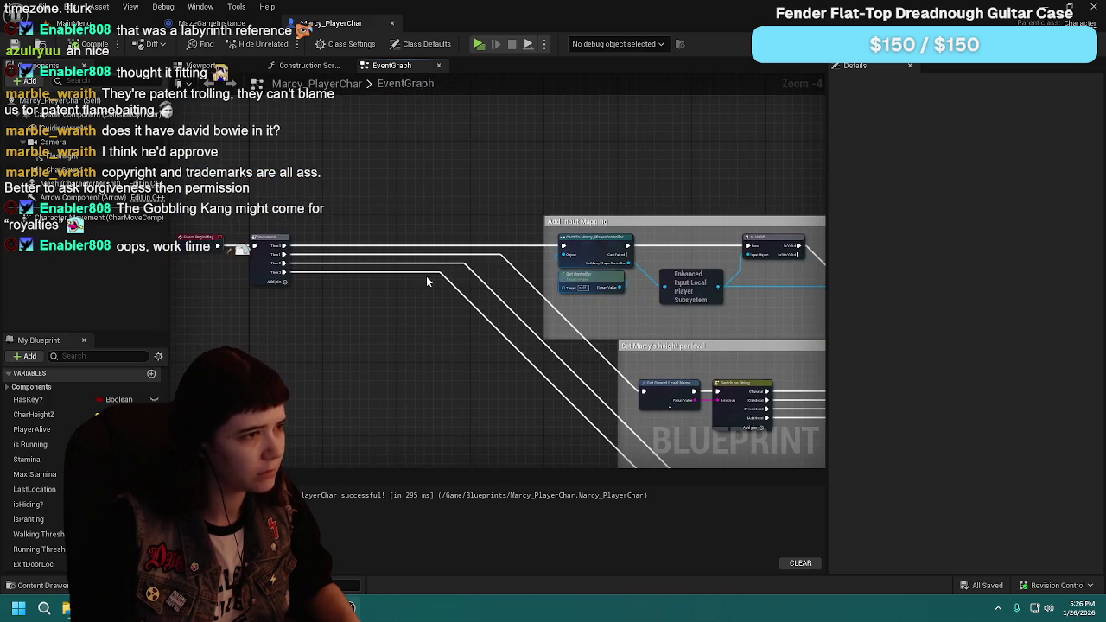
{"action": "mouse_move", "coordinate": [402, 351]}
{"action": "left_mouse_down"}
{"action": "mouse_move", "coordinate": [637, 301]}
{"action": "mouse_move", "coordinate": [433, 234]}
{"action": "left_mouse_up"}
{"action": "scroll", "coordinate": [637, 301], "scroll_direction": "down", "scroll_amount": 1}
{"action": "scroll", "coordinate": [433, 240], "scroll_direction": "up", "scroll_amount": 1}
{"action": "left_click_drag", "start_coordinate": [518, 268], "coordinate": [478, 235]}
{"action": "scroll", "coordinate": [402, 216], "scroll_direction": "down", "scroll_amount": 1}
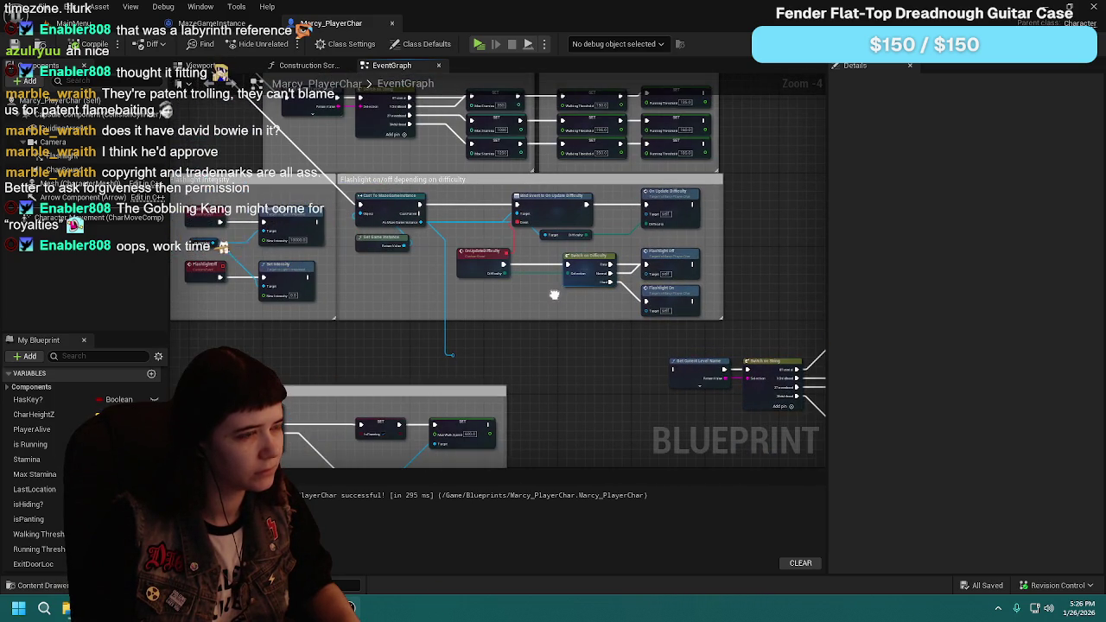
{"action": "scroll", "coordinate": [560, 288], "scroll_direction": "up", "scroll_amount": 1}
{"action": "scroll", "coordinate": [536, 209], "scroll_direction": "down", "scroll_amount": 1}
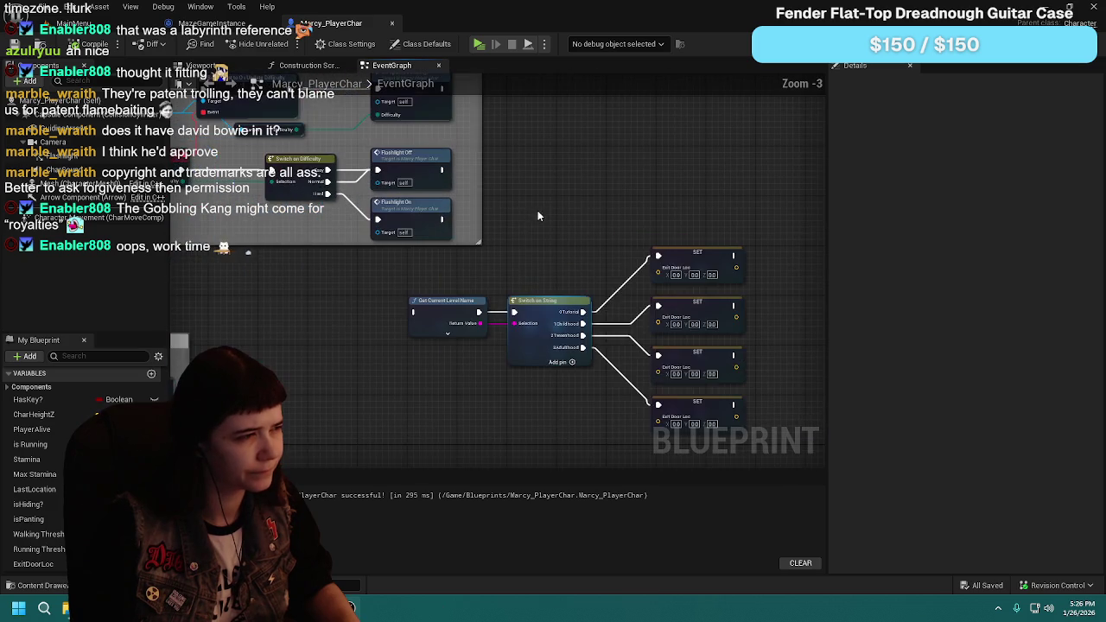
{"action": "scroll", "coordinate": [605, 319], "scroll_direction": "up", "scroll_amount": 2}
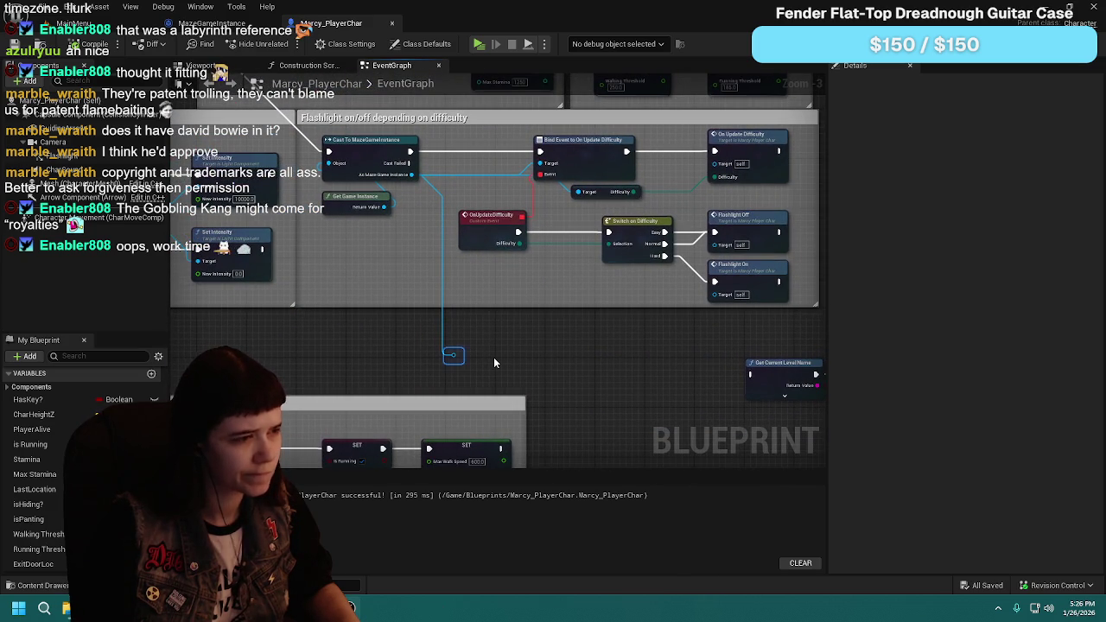
{"action": "mouse_move", "coordinate": [494, 363]}
{"action": "left_mouse_down"}
{"action": "mouse_move", "coordinate": [669, 317]}
{"action": "mouse_move", "coordinate": [628, 253]}
{"action": "mouse_move", "coordinate": [496, 237]}
{"action": "left_mouse_up"}
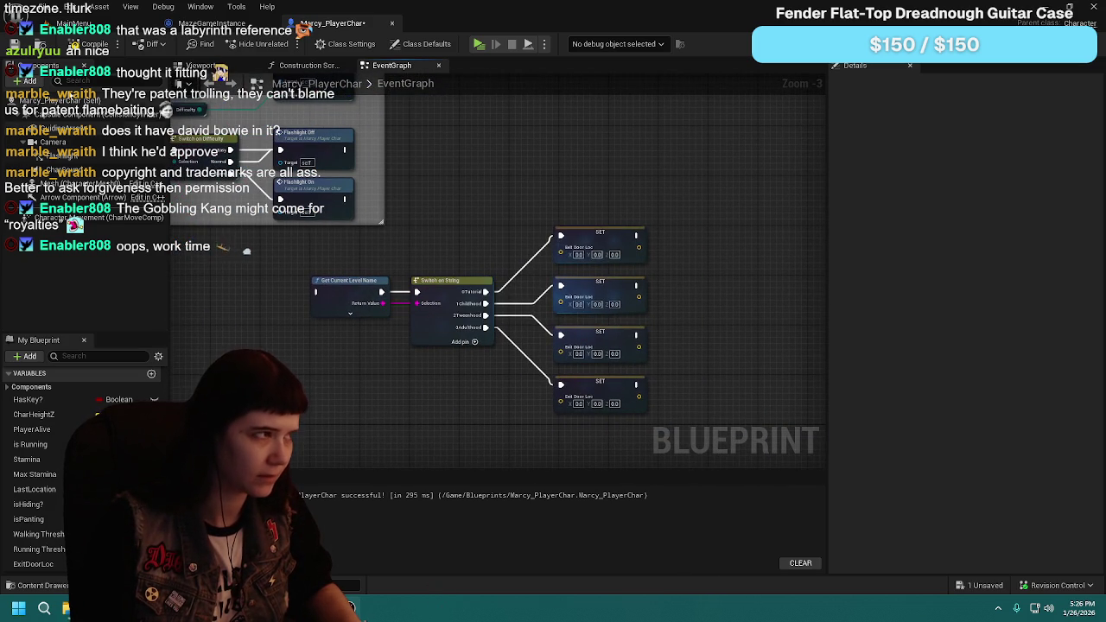
{"action": "key", "text": "ctrl+s"}
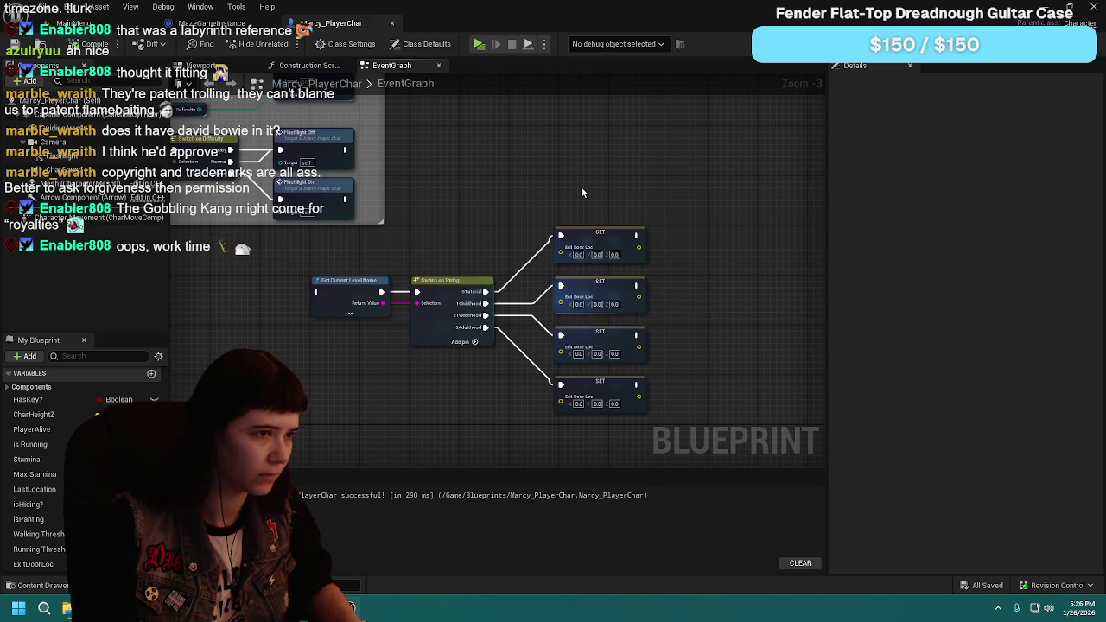
{"action": "scroll", "coordinate": [576, 198], "scroll_direction": "up", "scroll_amount": 1}
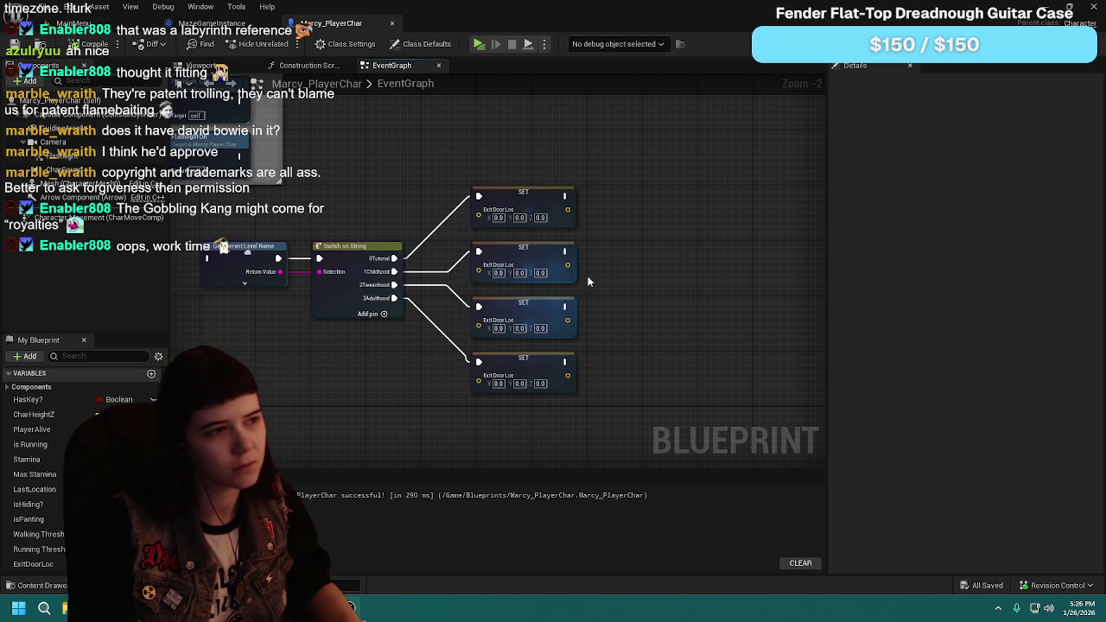
{"action": "left_click", "coordinate": [478, 225]}
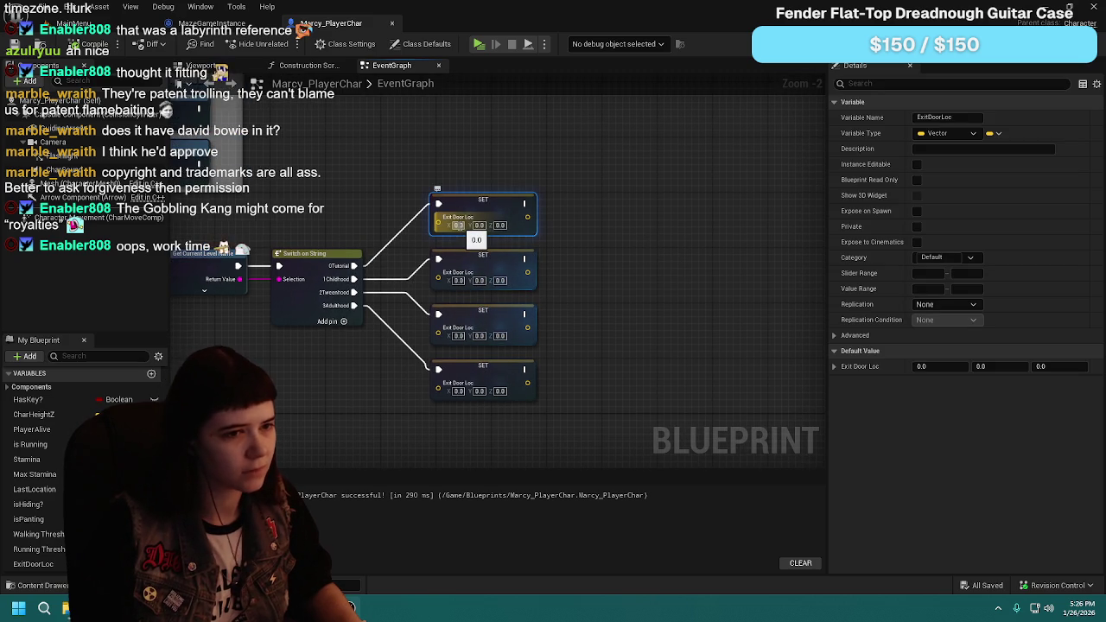
Step: Set the first SET node to -2270, 570, 20 and the second to 655, -1345, 20
{"action": "left_click", "coordinate": [458, 226]}
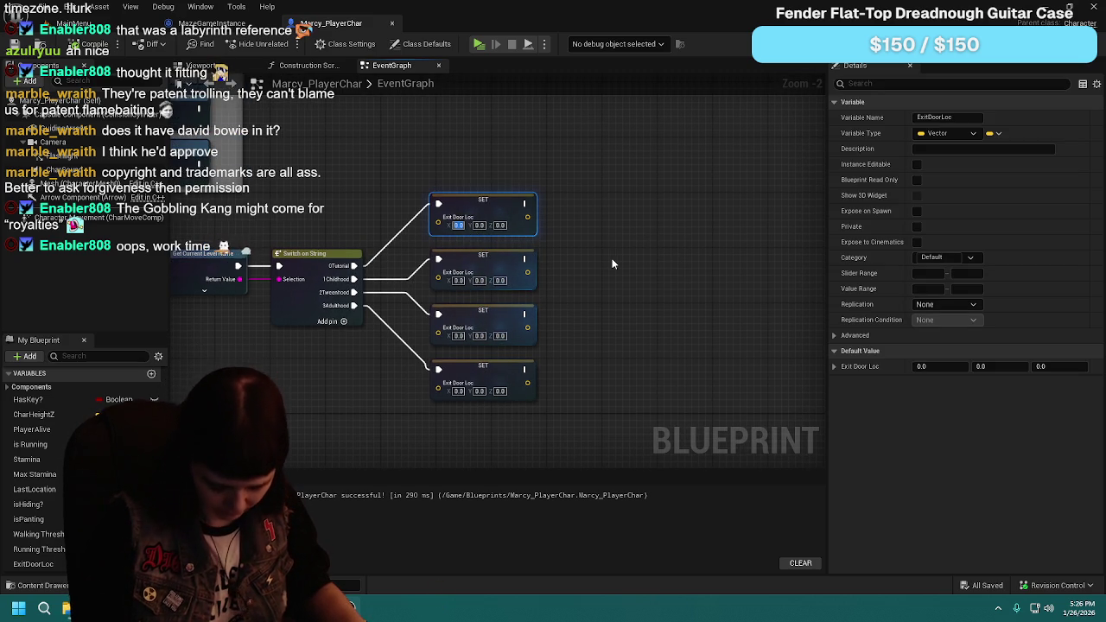
{"action": "type", "text": "-2270"}
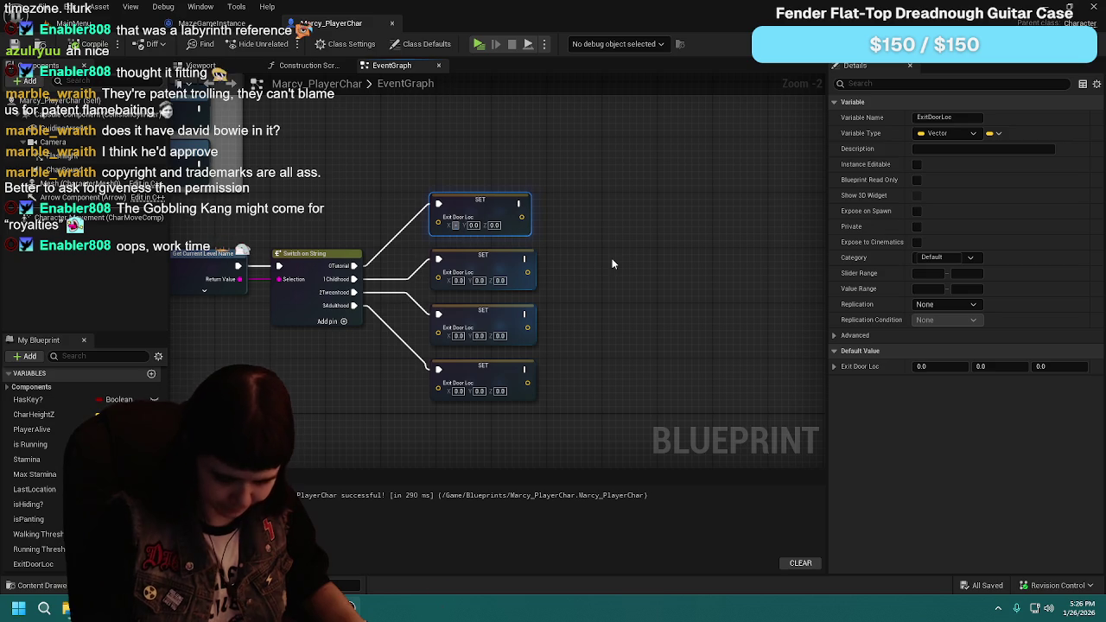
{"action": "key", "text": "Tab"}
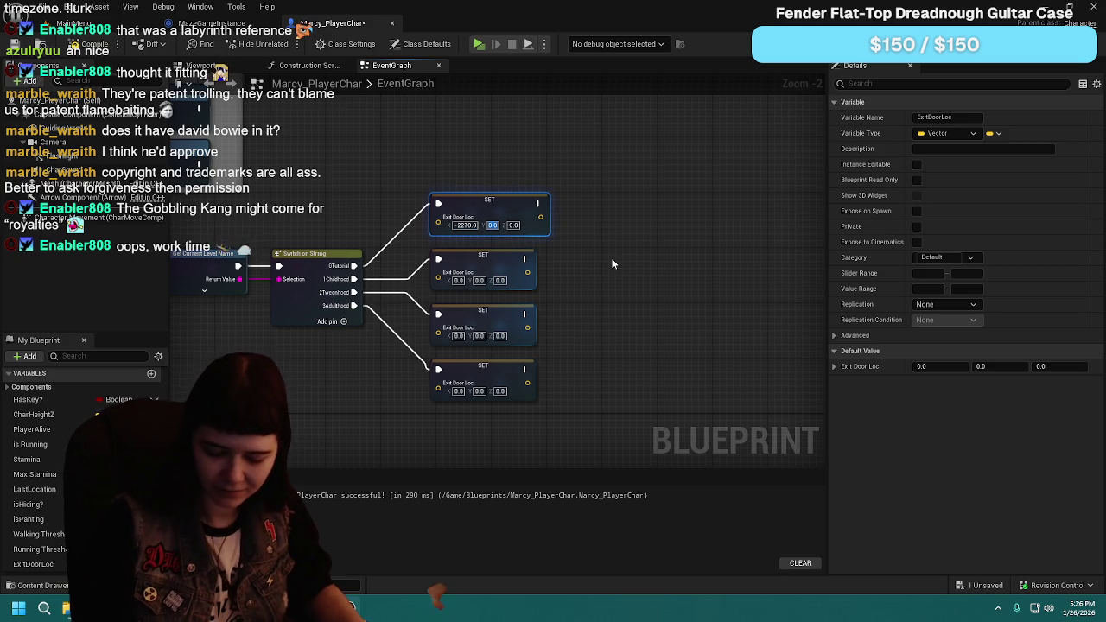
{"action": "type", "text": "570"}
{"action": "key", "text": "Tab"}
{"action": "key", "text": "F7"}
{"action": "left_click", "coordinate": [458, 280]}
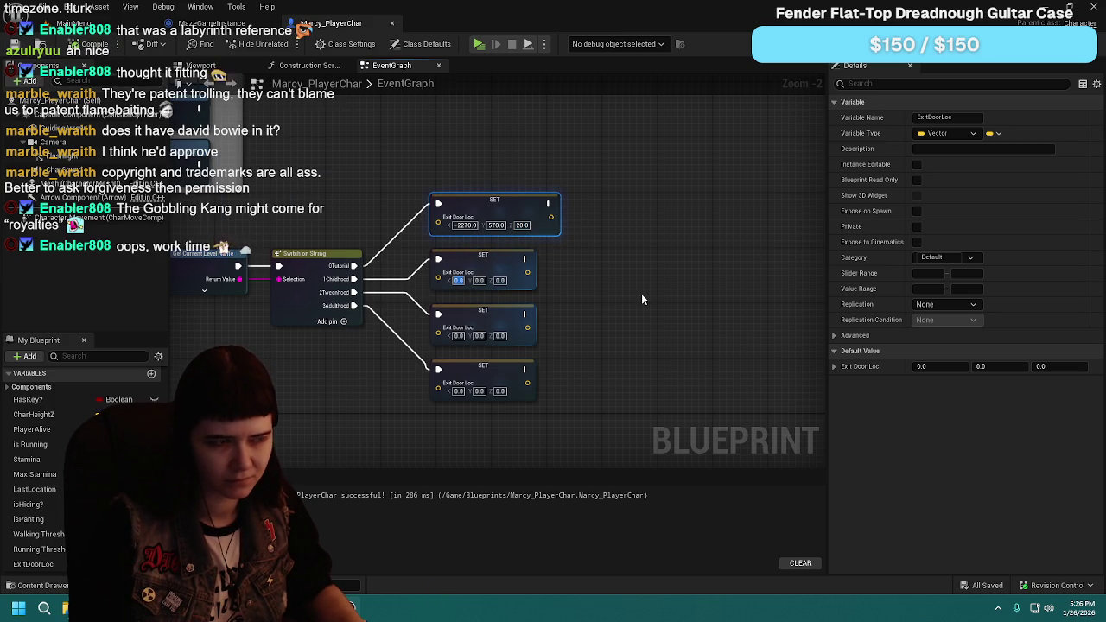
{"action": "type", "text": "655"}
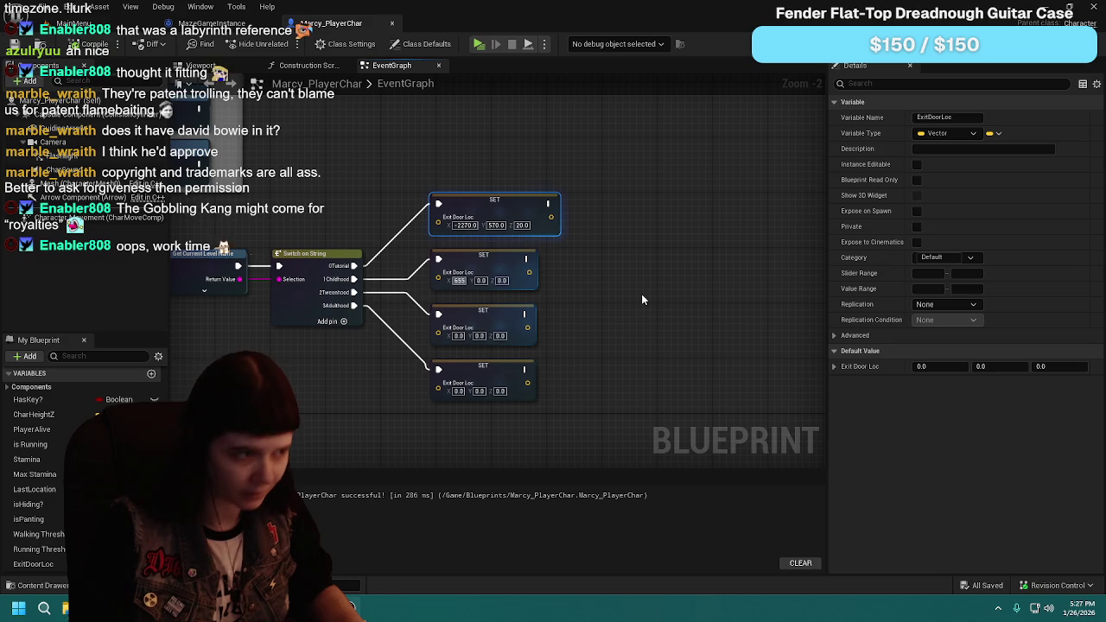
{"action": "key", "text": "Tab"}
{"action": "type", "text": "-1345"}
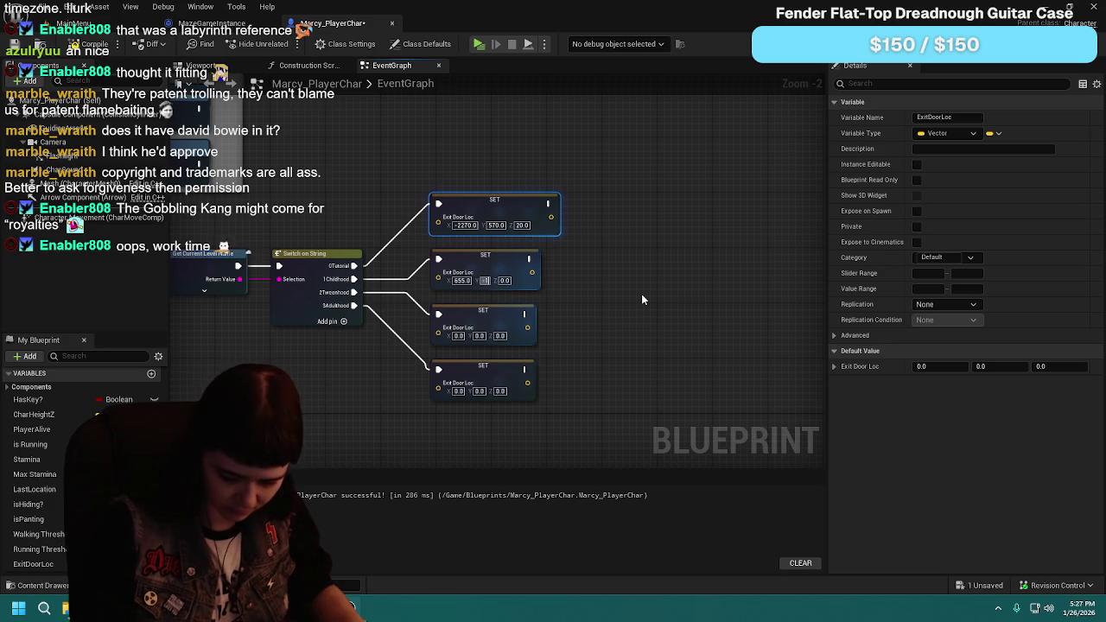
{"action": "key", "text": "Tab"}
{"action": "type", "text": "20"}
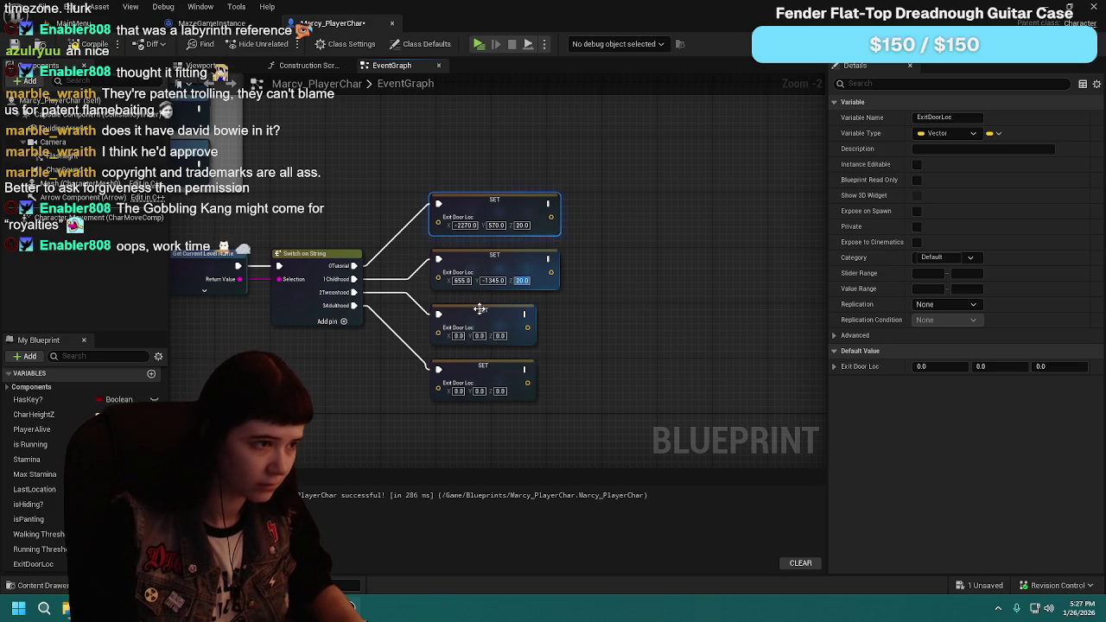
{"action": "key", "text": "Tab"}
Step: Set the third node to 2480, 2355, 20 and the fourth to -2835, 2950, then compile
{"action": "type", "text": "2"}
{"action": "type", "text": "0"}
{"action": "key", "text": "Tab"}
{"action": "type", "text": "2355"}
{"action": "key", "text": "Tab"}
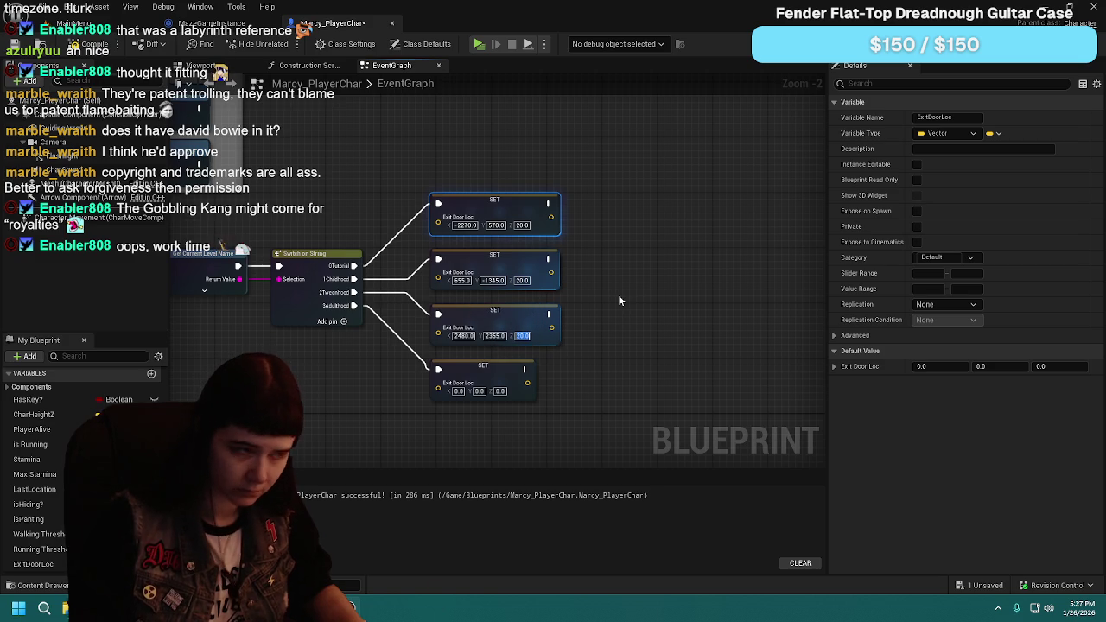
{"action": "key", "text": "Tab"}
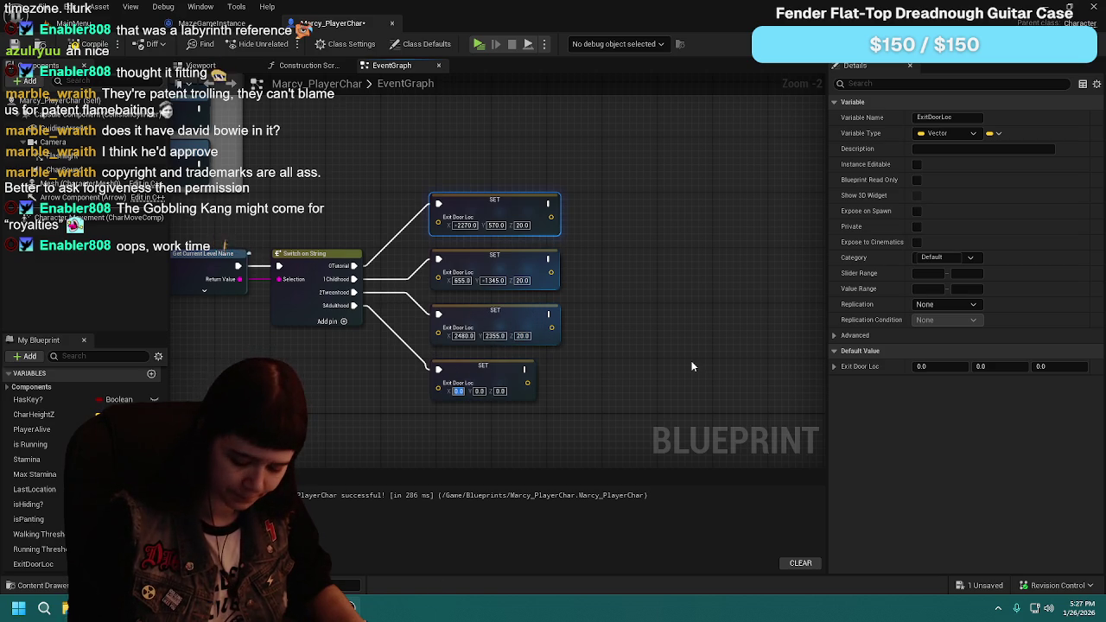
{"action": "key", "text": "BackSpace"}
{"action": "type", "text": "35"}
{"action": "key", "text": "Tab"}
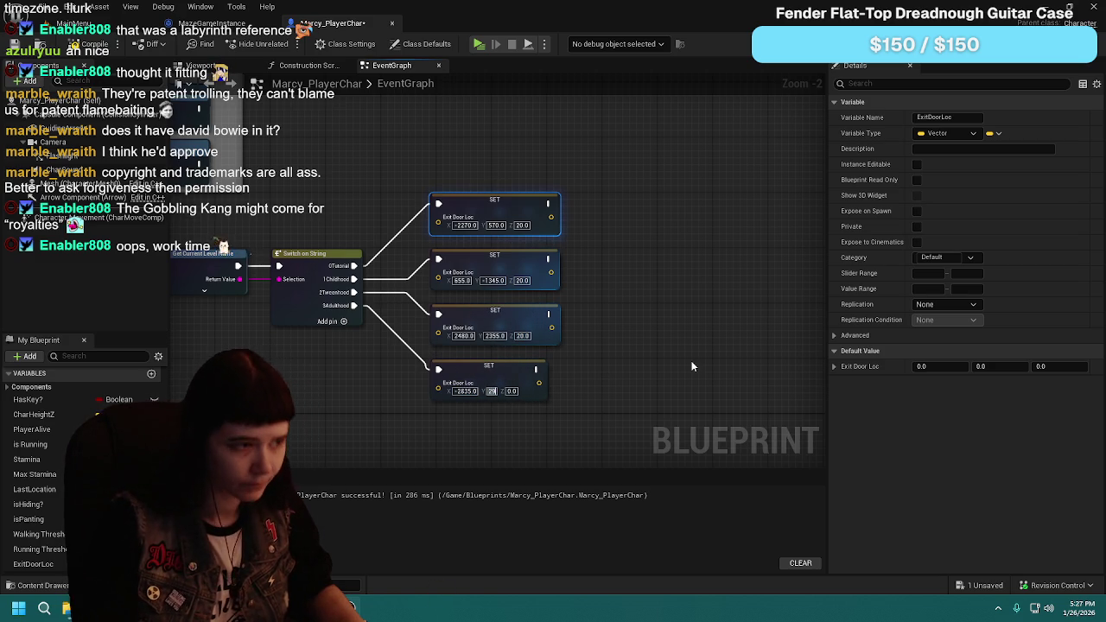
{"action": "type", "text": "950"}
{"action": "key", "text": "Tab"}
{"action": "type", "text": "20"}
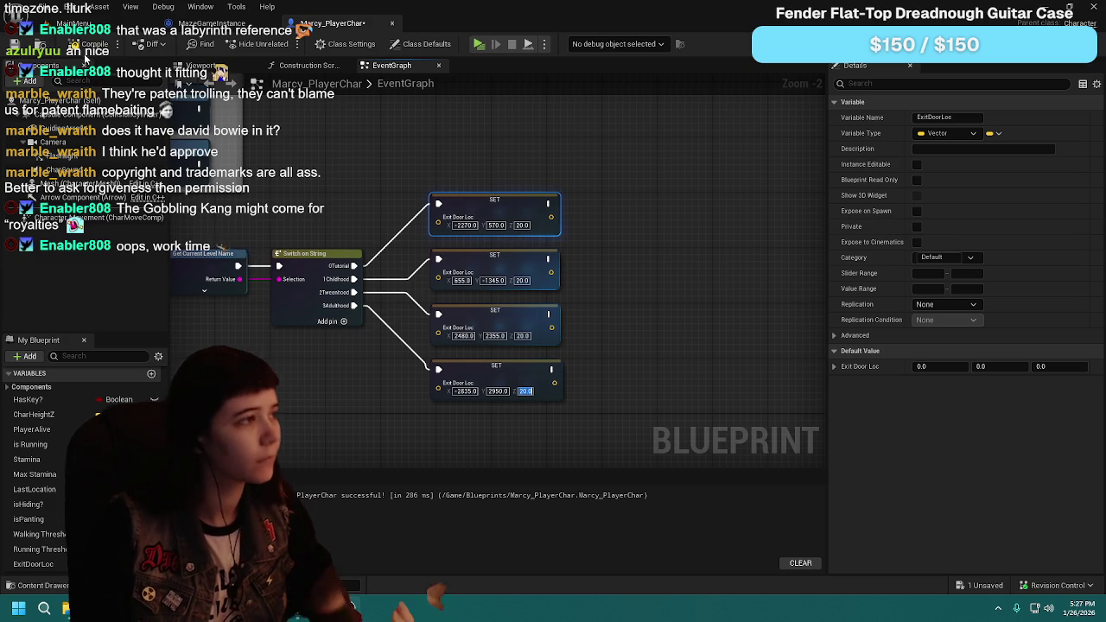
{"action": "left_click", "coordinate": [90, 43]}
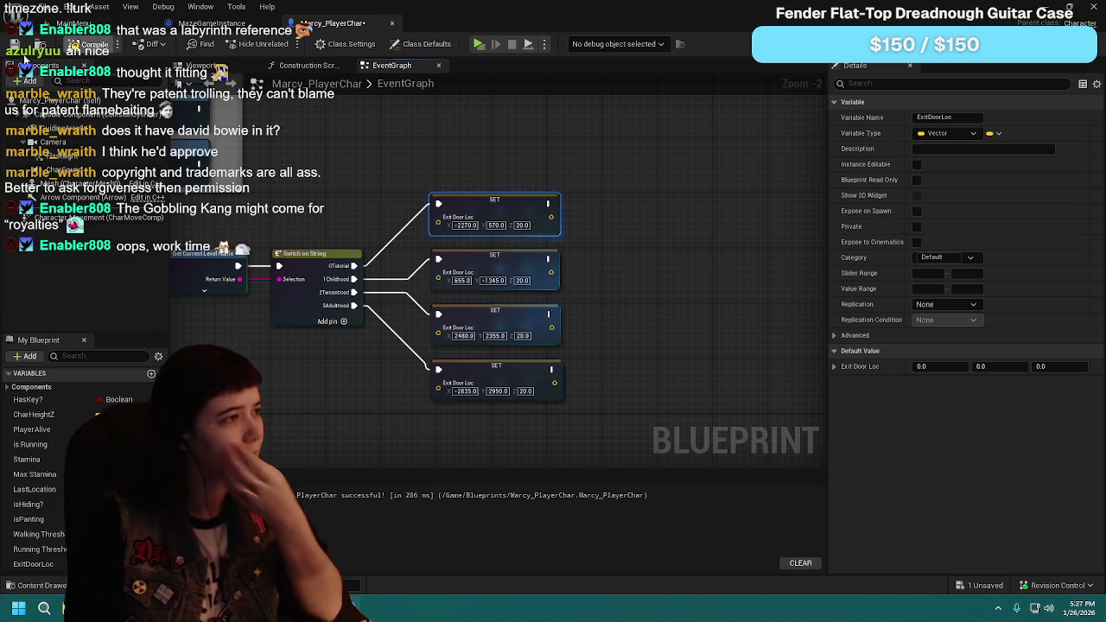
{"action": "left_click", "coordinate": [459, 143]}
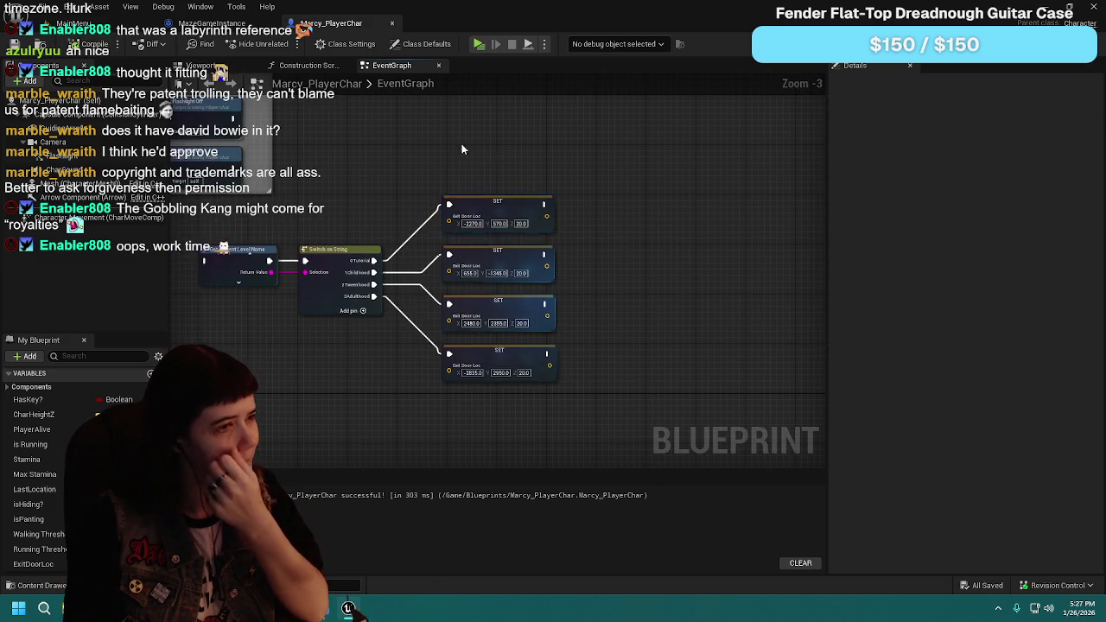
{"action": "scroll", "coordinate": [639, 220], "scroll_direction": "down", "scroll_amount": 1}
{"action": "scroll", "coordinate": [504, 210], "scroll_direction": "down", "scroll_amount": 1}
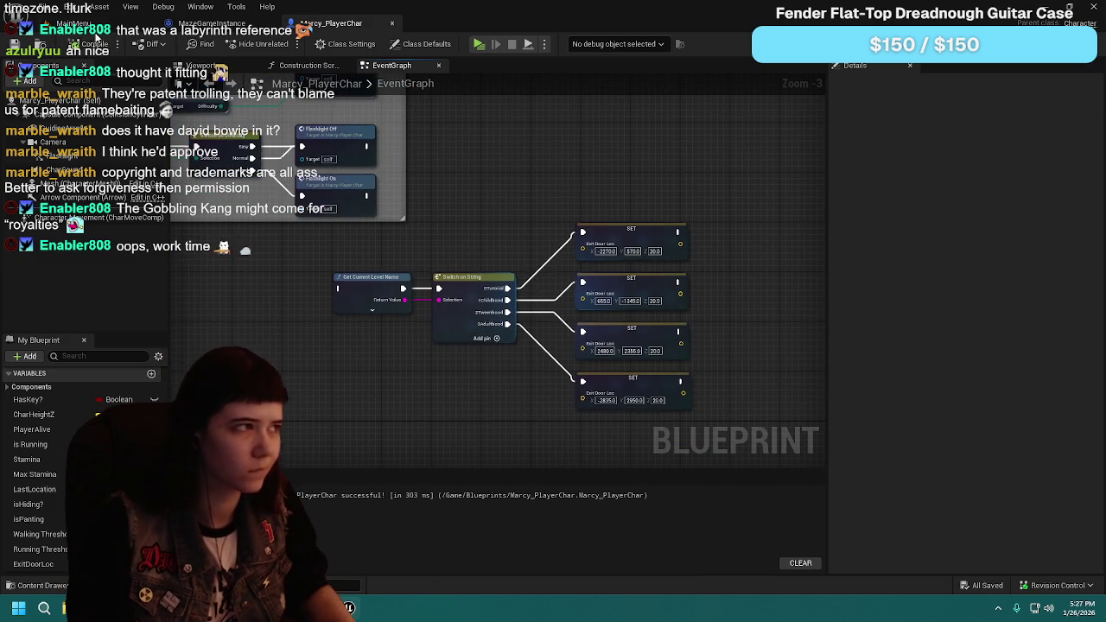
{"action": "scroll", "coordinate": [605, 285], "scroll_direction": "down", "scroll_amount": 4}
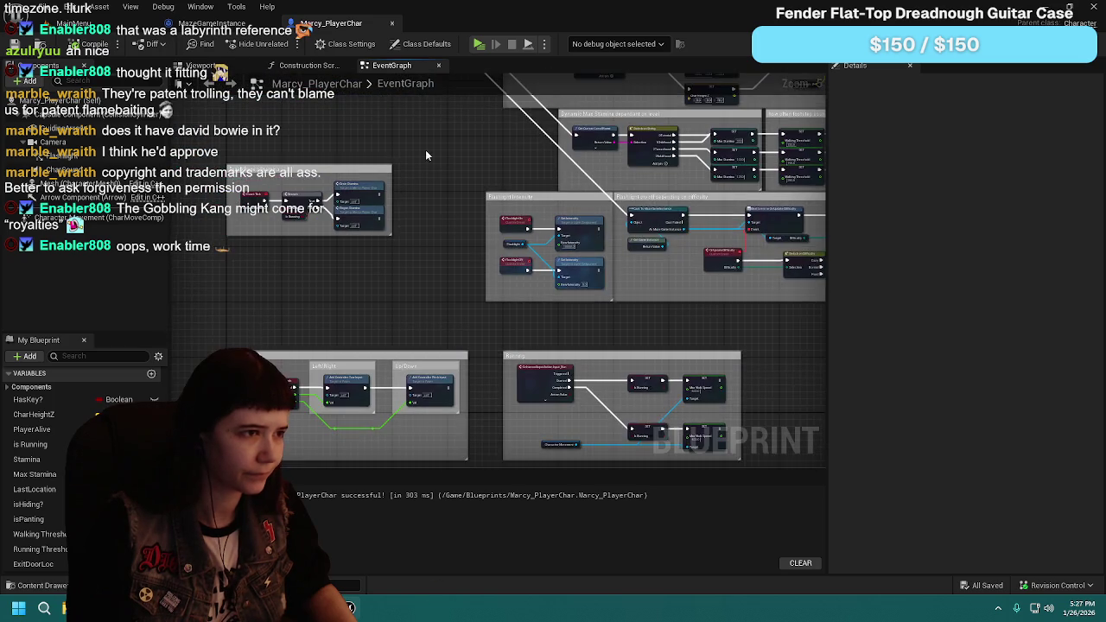
{"action": "scroll", "coordinate": [510, 447], "scroll_direction": "up", "scroll_amount": 3}
{"action": "scroll", "coordinate": [457, 178], "scroll_direction": "down", "scroll_amount": 1}
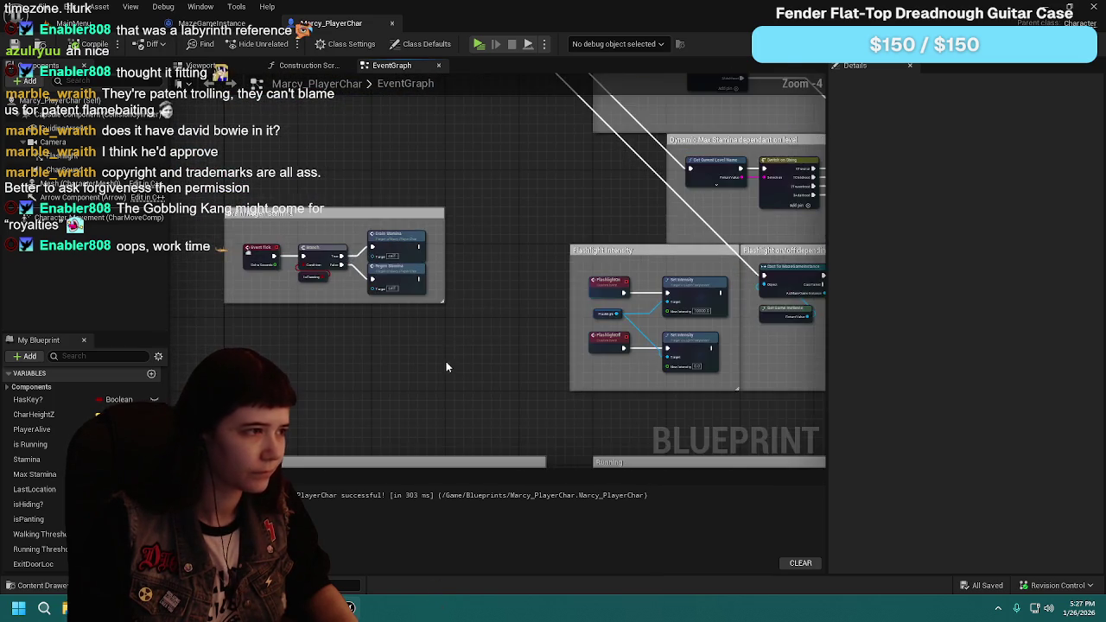
{"action": "scroll", "coordinate": [435, 215], "scroll_direction": "up", "scroll_amount": 2}
{"action": "left_click", "coordinate": [516, 294]}
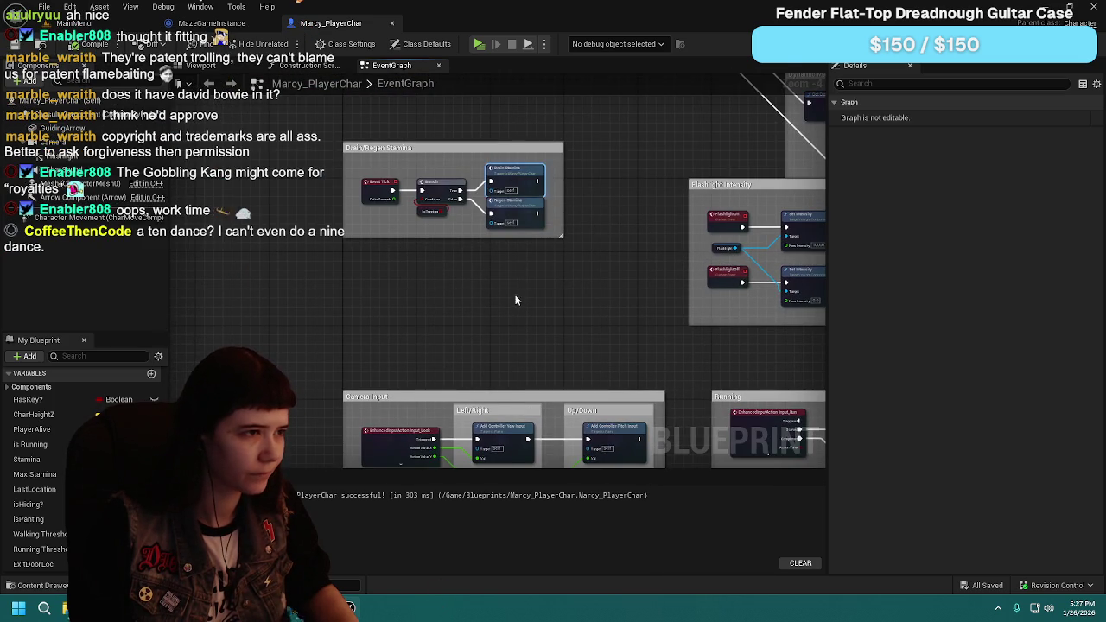
{"action": "scroll", "coordinate": [512, 324], "scroll_direction": "up", "scroll_amount": 1}
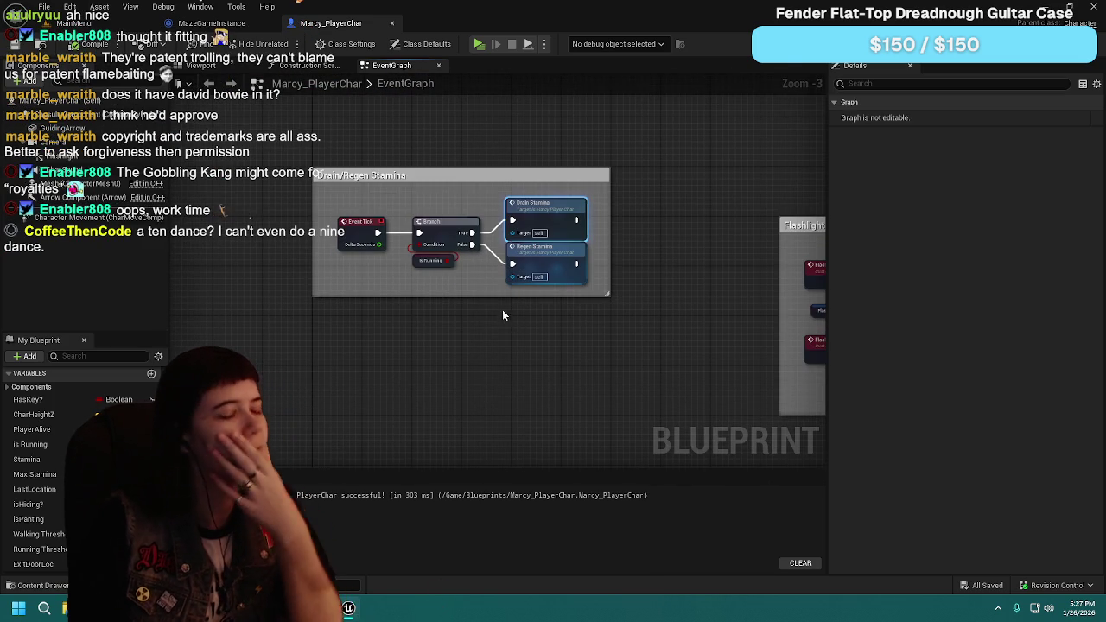
{"action": "mouse_move", "coordinate": [538, 386]}
{"action": "left_mouse_down"}
{"action": "mouse_move", "coordinate": [363, 317]}
{"action": "mouse_move", "coordinate": [593, 314]}
{"action": "mouse_move", "coordinate": [592, 271]}
{"action": "mouse_move", "coordinate": [525, 197]}
{"action": "mouse_move", "coordinate": [536, 192]}
{"action": "left_mouse_up"}
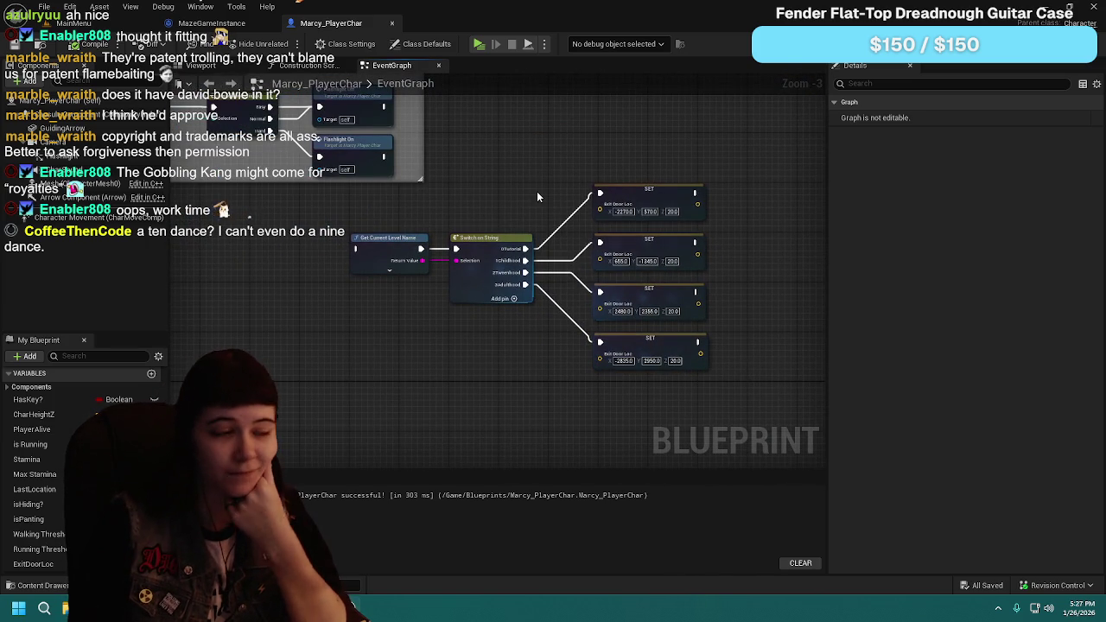
{"action": "left_click_drag", "start_coordinate": [508, 208], "coordinate": [718, 380]}
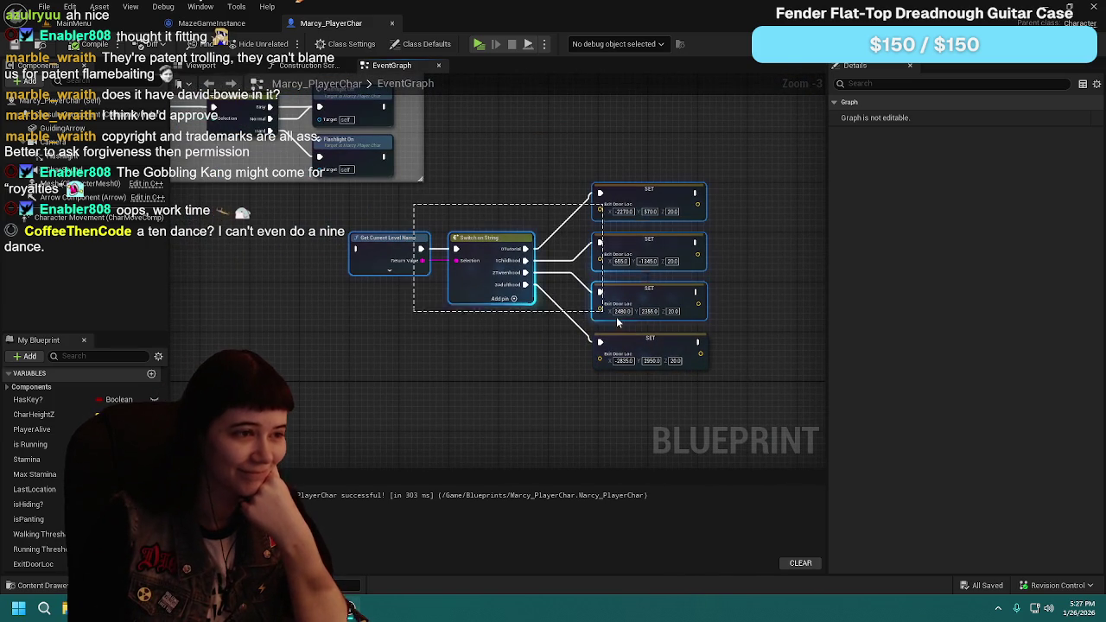
Step: Move the level-name switch nodes down slightly as a group
{"action": "left_click", "coordinate": [523, 348]}
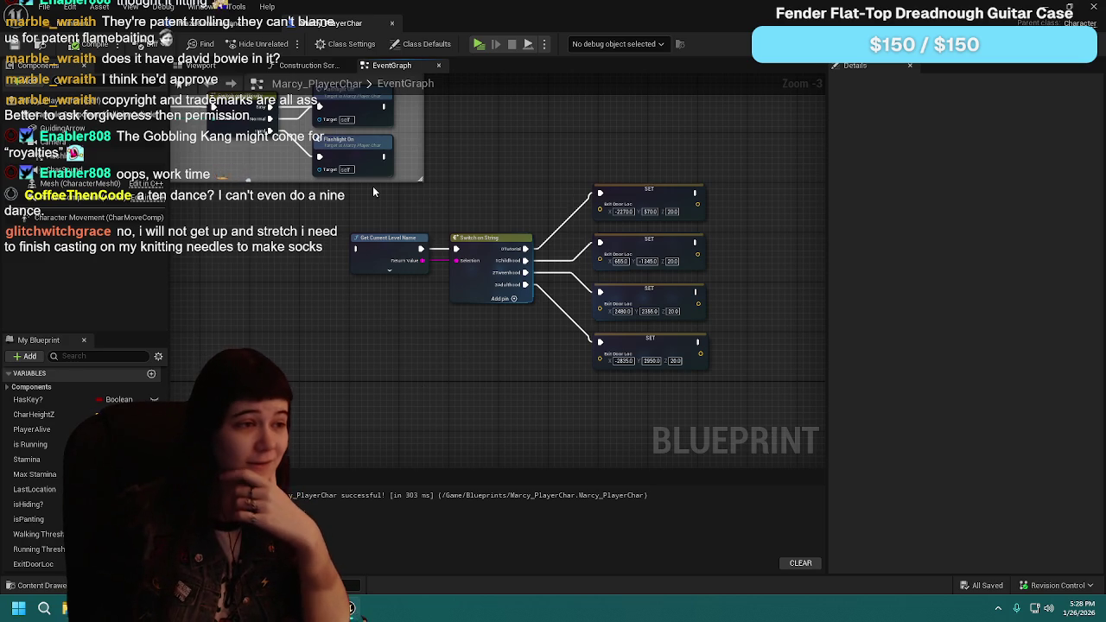
{"action": "left_click_drag", "start_coordinate": [373, 186], "coordinate": [796, 405]}
{"action": "mouse_move", "coordinate": [384, 250]}
{"action": "left_mouse_down"}
{"action": "mouse_move", "coordinate": [387, 311]}
{"action": "mouse_move", "coordinate": [384, 299]}
{"action": "left_mouse_up"}
{"action": "left_click", "coordinate": [449, 247]}
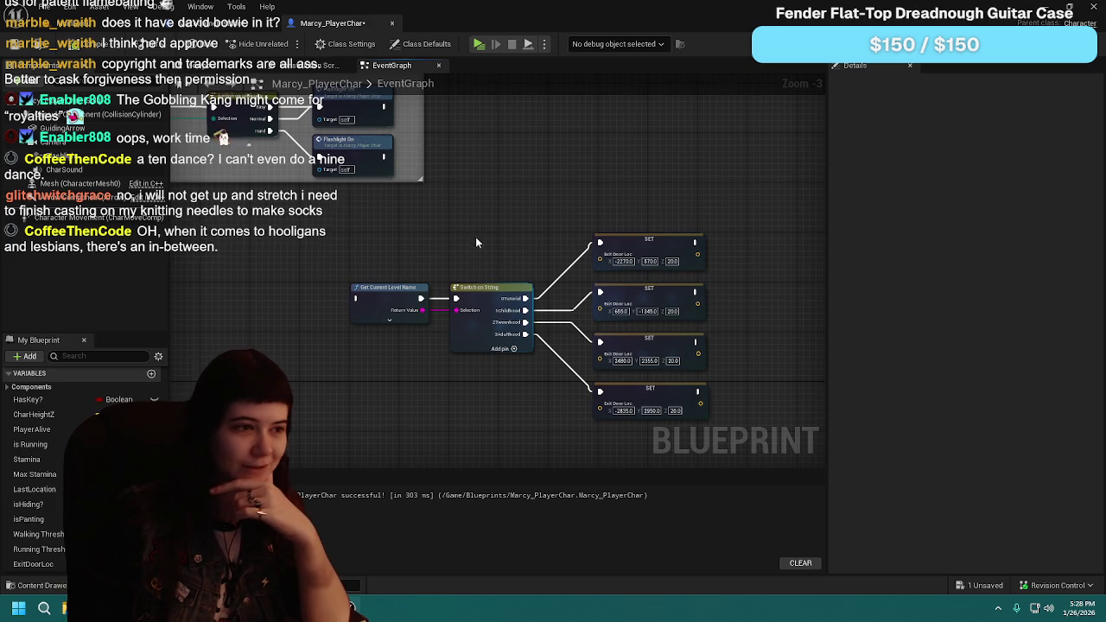
Step: Nudge the four ExitDoorLoc SET nodes slightly to the right
{"action": "left_click_drag", "start_coordinate": [479, 244], "coordinate": [493, 213]}
{"action": "left_click_drag", "start_coordinate": [695, 167], "coordinate": [612, 183]}
{"action": "left_click_drag", "start_coordinate": [519, 204], "coordinate": [610, 420]}
{"action": "mouse_move", "coordinate": [595, 226]}
{"action": "left_mouse_down"}
{"action": "mouse_move", "coordinate": [625, 226]}
{"action": "mouse_move", "coordinate": [581, 228]}
{"action": "left_mouse_up"}
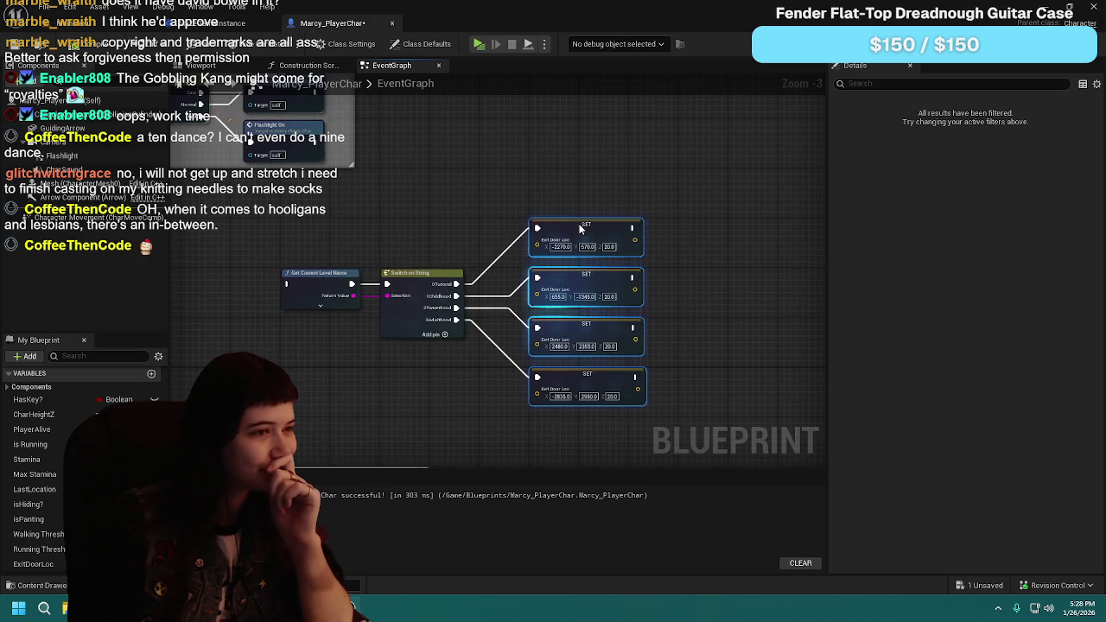
{"action": "scroll", "coordinate": [509, 192], "scroll_direction": "up", "scroll_amount": 1}
{"action": "left_click", "coordinate": [508, 195]}
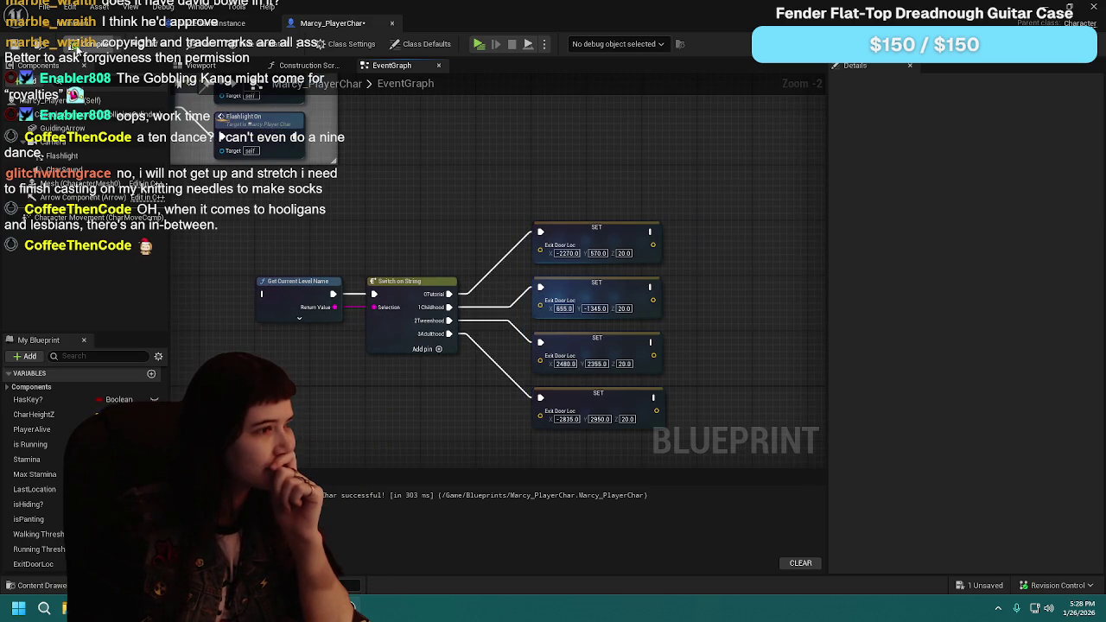
Step: Compile and save Marcy_PlayerChar, then check the top SET node's ExitDoorLoc variable
{"action": "left_click", "coordinate": [15, 45]}
{"action": "mouse_move", "coordinate": [478, 256]}
{"action": "left_mouse_down"}
{"action": "mouse_move", "coordinate": [435, 193]}
{"action": "mouse_move", "coordinate": [473, 201]}
{"action": "left_mouse_up"}
{"action": "left_click", "coordinate": [624, 254]}
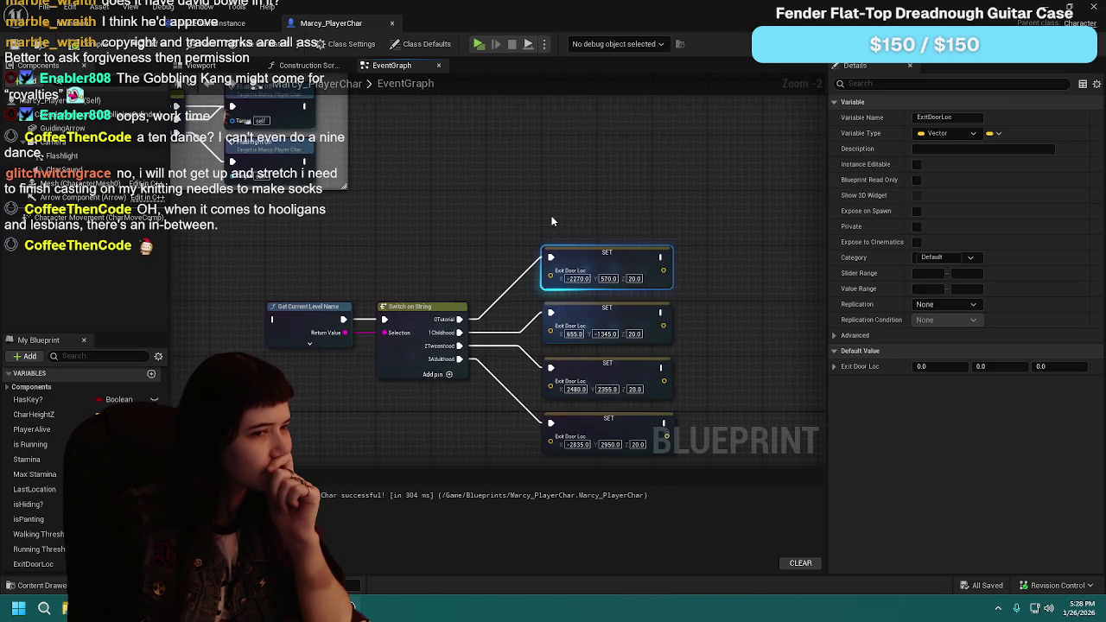
{"action": "left_click", "coordinate": [548, 217]}
{"action": "left_click_drag", "start_coordinate": [522, 168], "coordinate": [519, 219]}
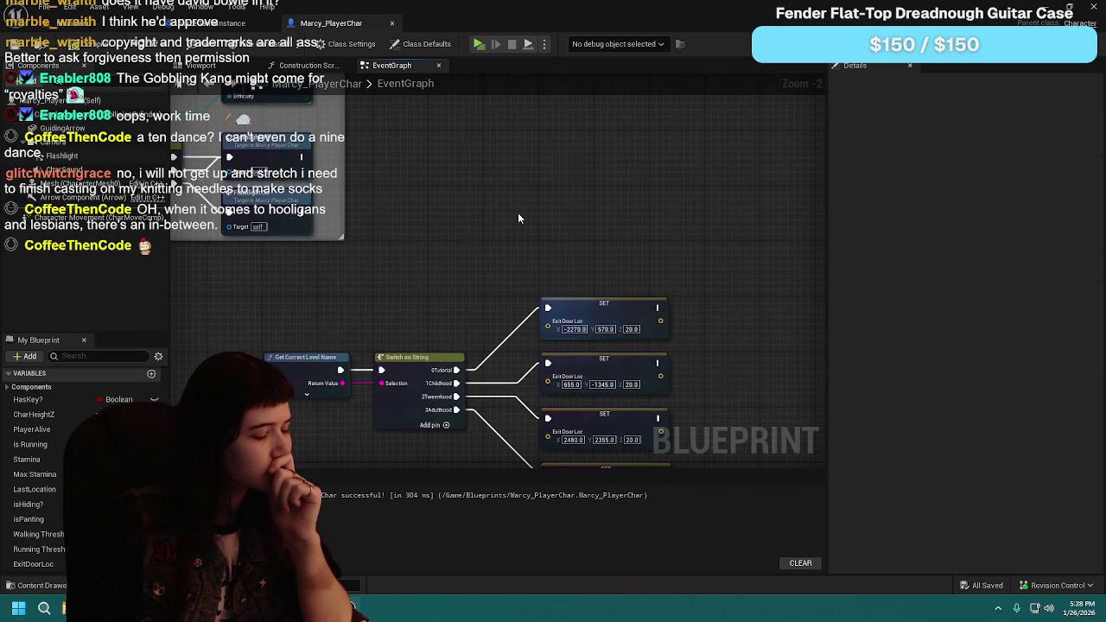
Step: Place a Guiding Arrow getter in the graph and dismiss the 'look at' action search
{"action": "left_click_drag", "start_coordinate": [62, 128], "coordinate": [539, 191]}
{"action": "mouse_move", "coordinate": [634, 182]}
{"action": "left_mouse_down"}
{"action": "mouse_move", "coordinate": [518, 242]}
{"action": "mouse_move", "coordinate": [571, 246]}
{"action": "left_mouse_up"}
{"action": "type", "text": "look at"}
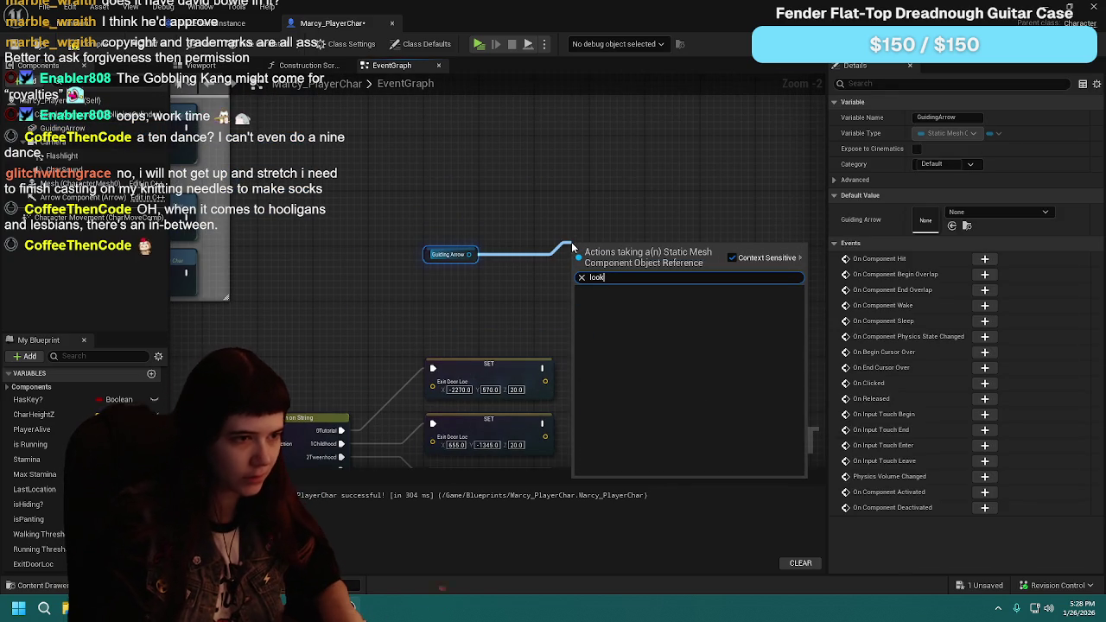
{"action": "left_click", "coordinate": [477, 171]}
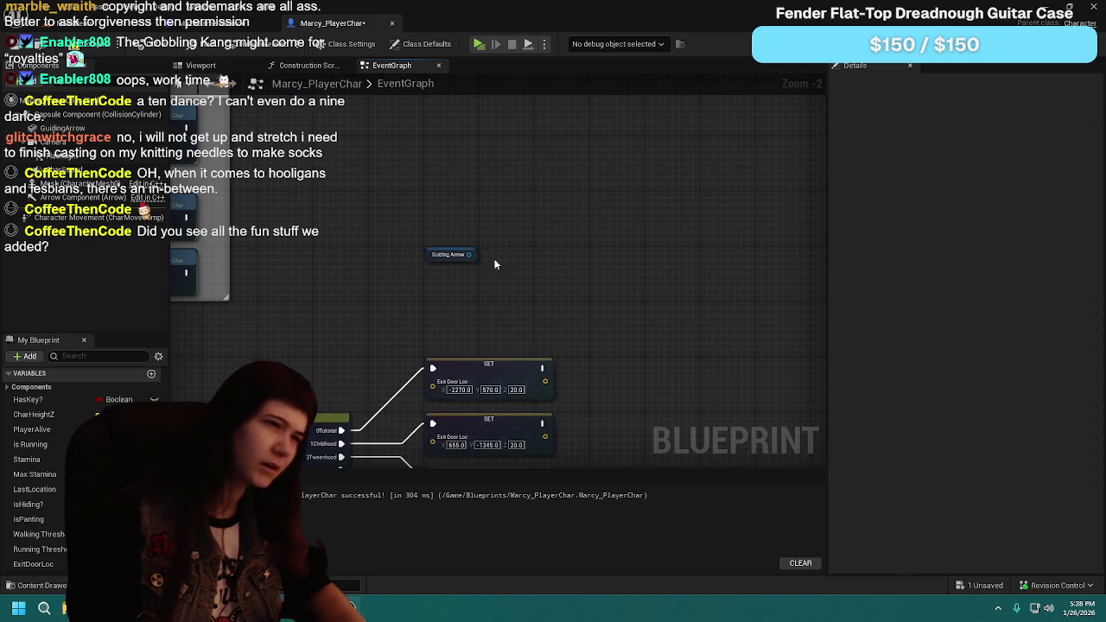
Step: From the Guiding Arrow pin, search 'set rotation' and add a Set World Rotation node
{"action": "mouse_move", "coordinate": [469, 254]}
{"action": "left_mouse_down"}
{"action": "mouse_move", "coordinate": [485, 261]}
{"action": "mouse_move", "coordinate": [520, 236]}
{"action": "left_mouse_up"}
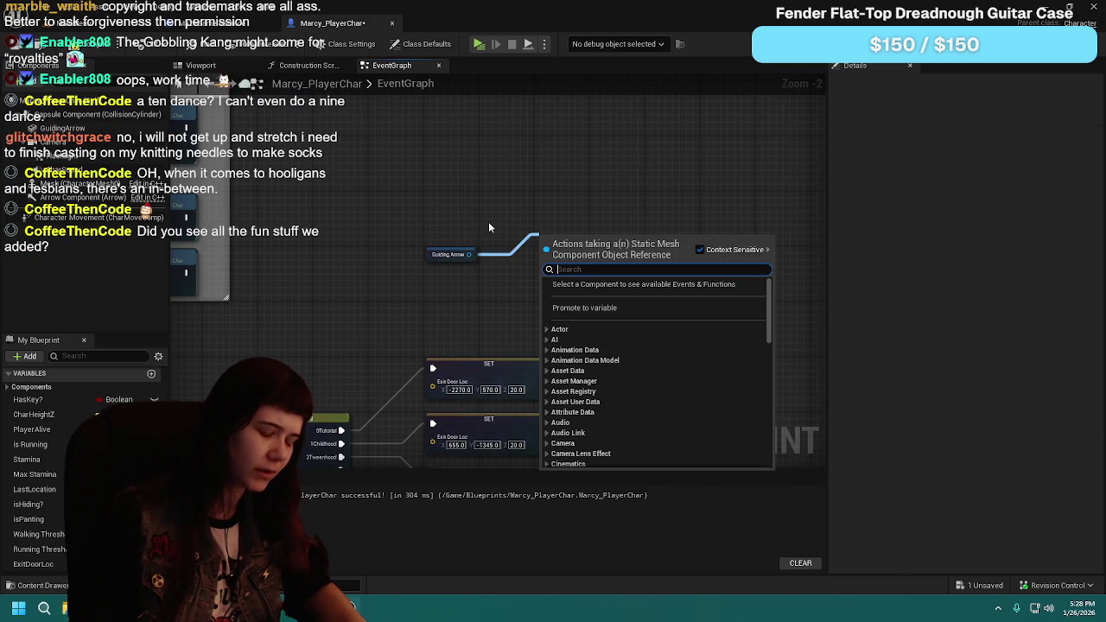
{"action": "type", "text": "poin"}
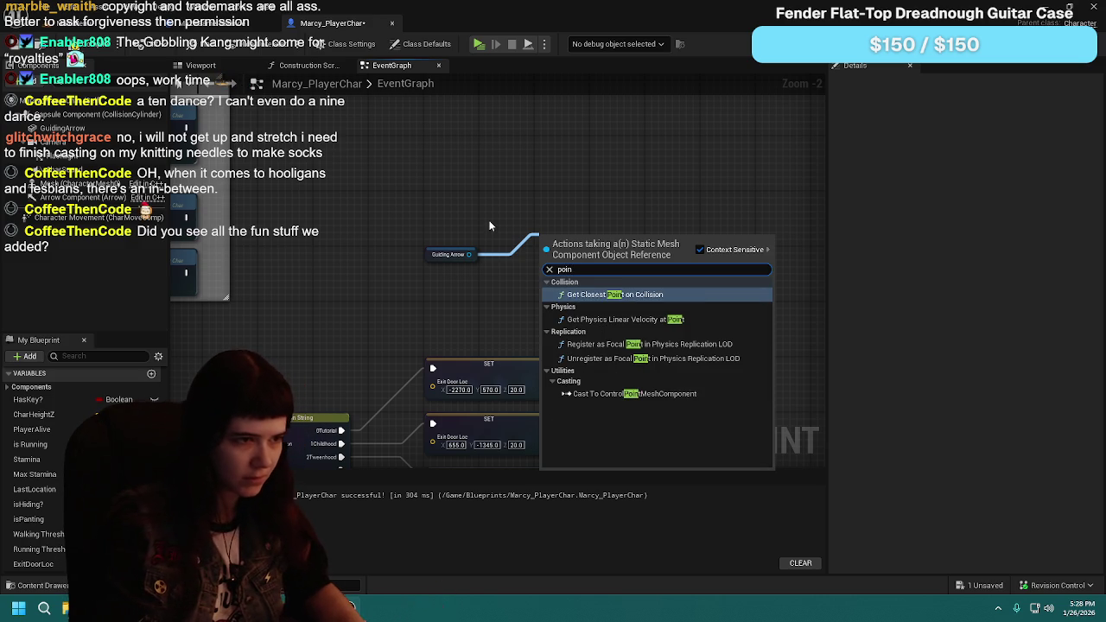
{"action": "key", "text": "BackSpace"}
{"action": "key", "text": "BackSpace"}
{"action": "key", "text": "BackSpace"}
{"action": "type", "text": "set rotatio"}
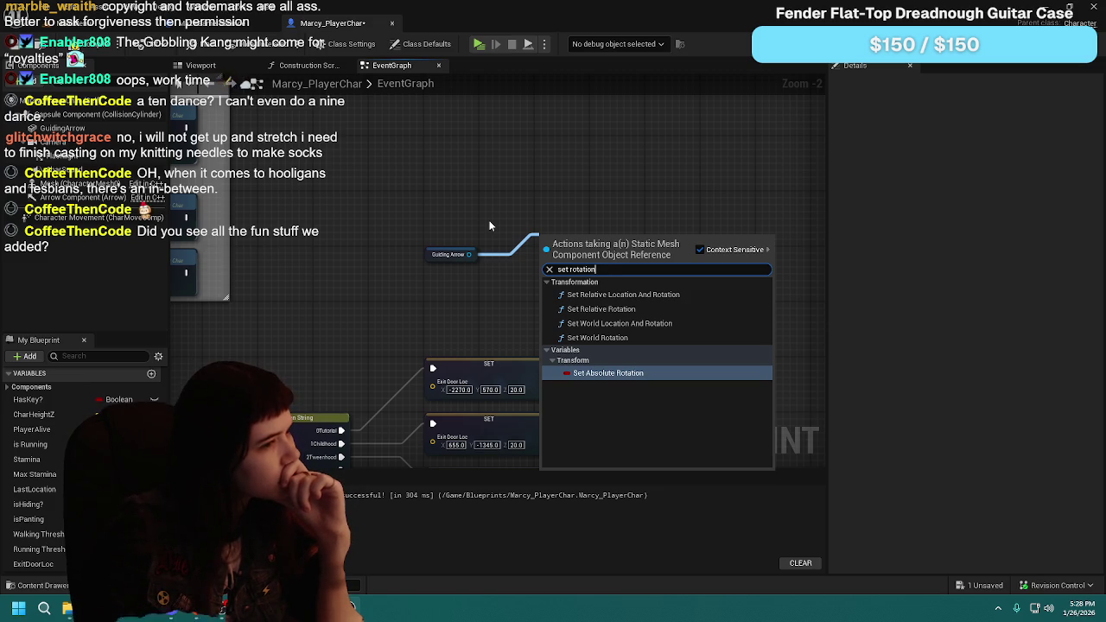
{"action": "key", "text": "BackSpace"}
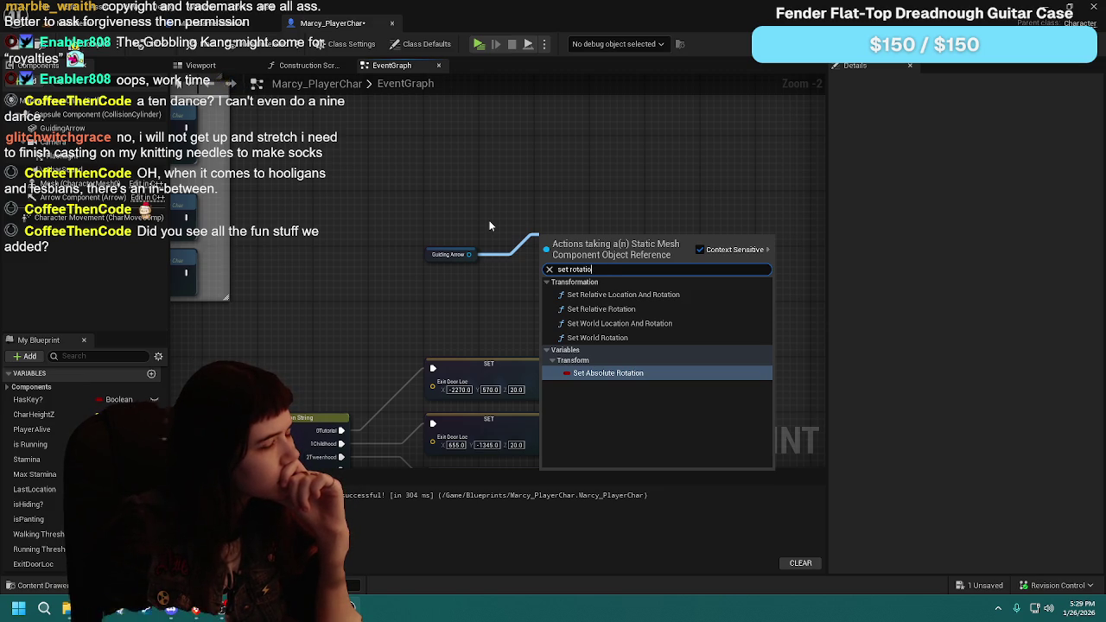
{"action": "type", "text": "n"}
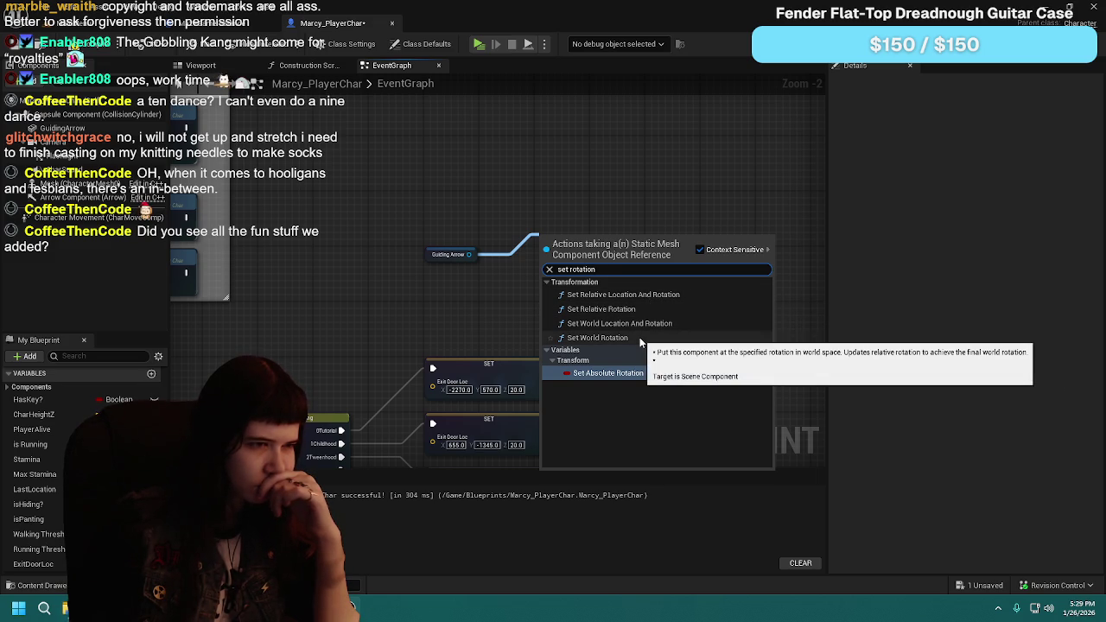
{"action": "left_click", "coordinate": [640, 340]}
Step: Move Set World Rotation right and split its New Rotation into roll, pitch and yaw
{"action": "left_click_drag", "start_coordinate": [586, 259], "coordinate": [689, 273]}
{"action": "right_click", "coordinate": [653, 304]}
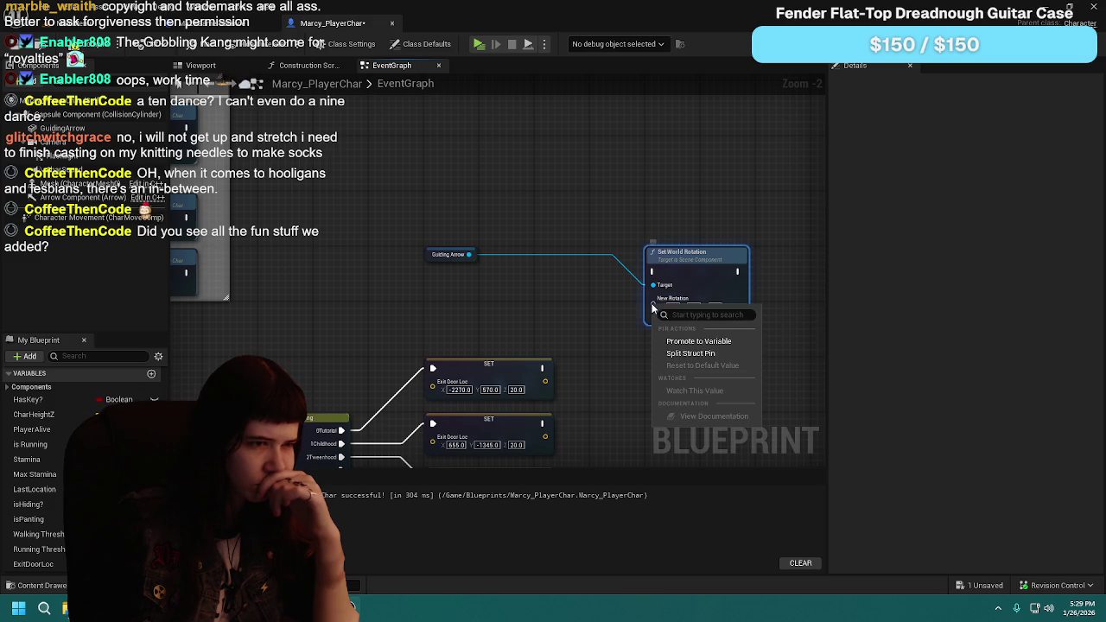
{"action": "left_click", "coordinate": [691, 353]}
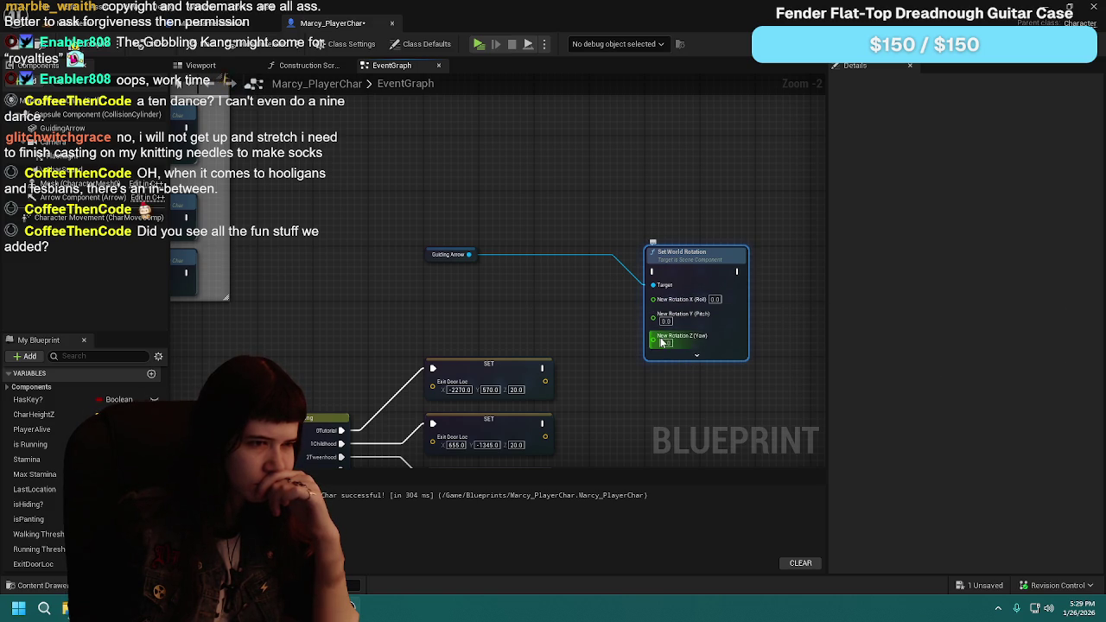
Step: Add a Lerp node feeding the Z (Yaw) input and arrange both nodes
{"action": "left_click_drag", "start_coordinate": [661, 342], "coordinate": [547, 312]}
{"action": "type", "text": "lerp"}
{"action": "key", "text": "Return"}
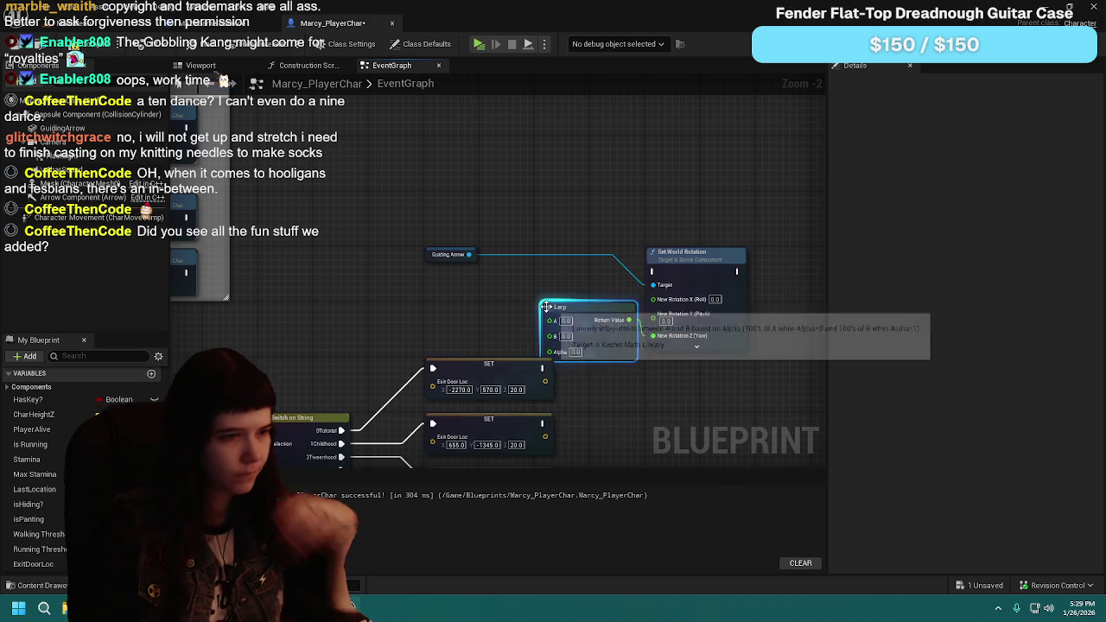
{"action": "left_click_drag", "start_coordinate": [547, 308], "coordinate": [510, 288]}
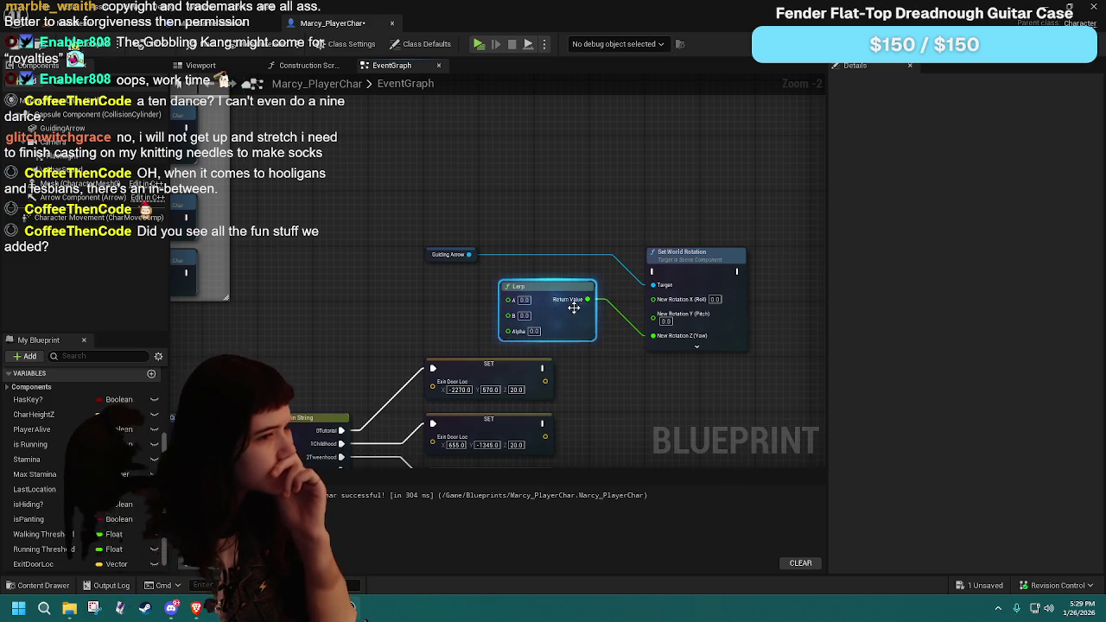
{"action": "left_click_drag", "start_coordinate": [615, 212], "coordinate": [722, 211]}
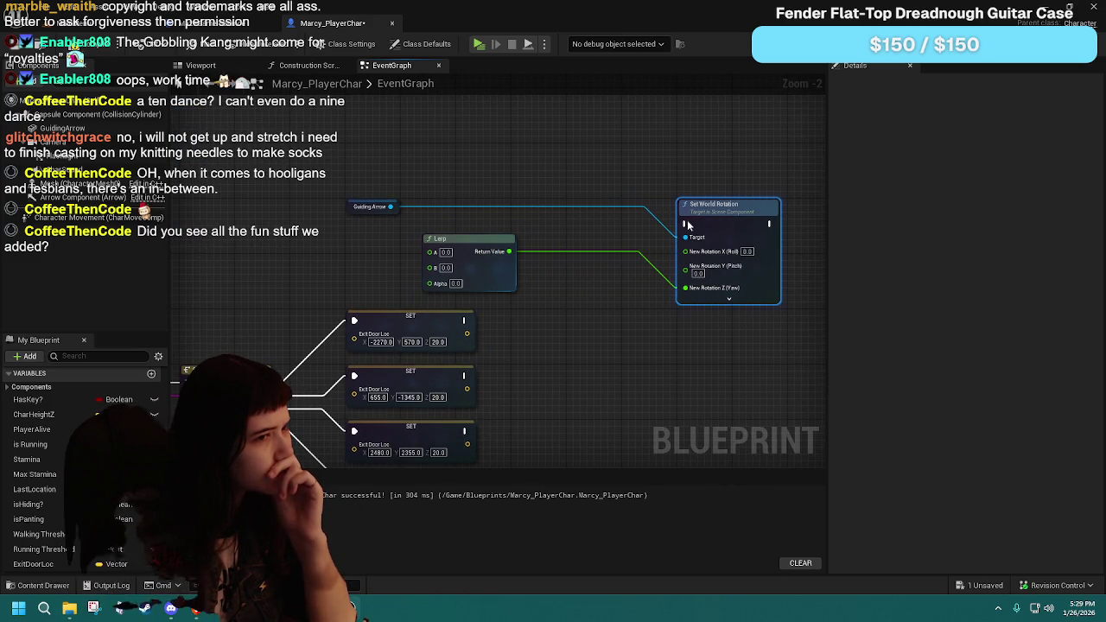
{"action": "mouse_move", "coordinate": [455, 238]}
{"action": "left_mouse_down"}
{"action": "mouse_move", "coordinate": [560, 263]}
{"action": "mouse_move", "coordinate": [551, 260]}
{"action": "left_mouse_up"}
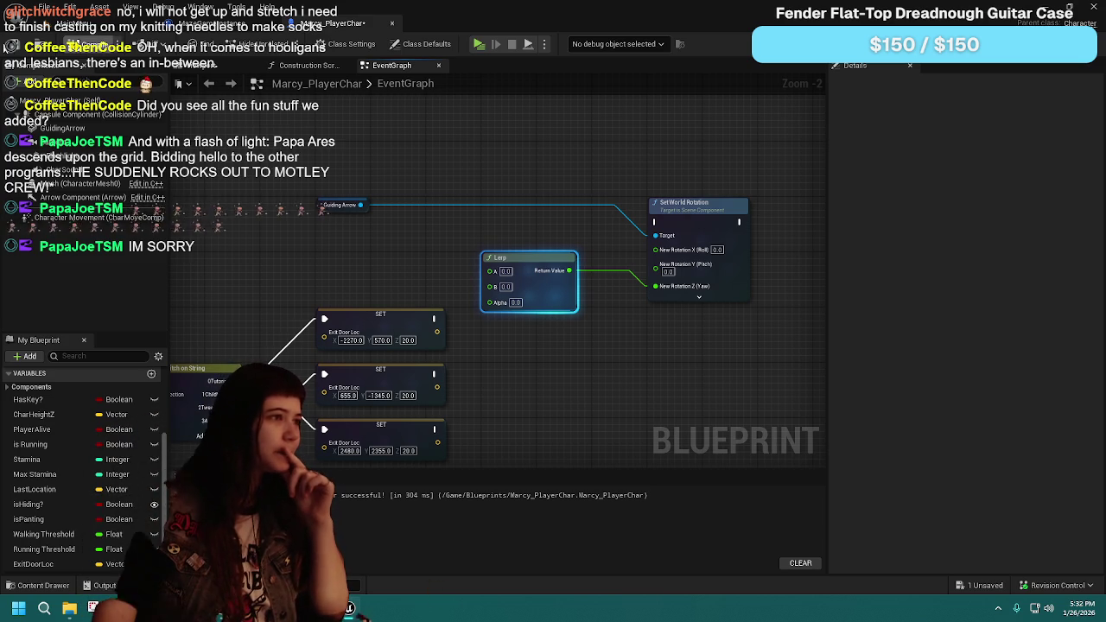
Step: Deselect the Lerp, pan around the new rotation setup, and briefly switch to the MainMenu level tab
{"action": "left_click_drag", "start_coordinate": [437, 245], "coordinate": [483, 233]}
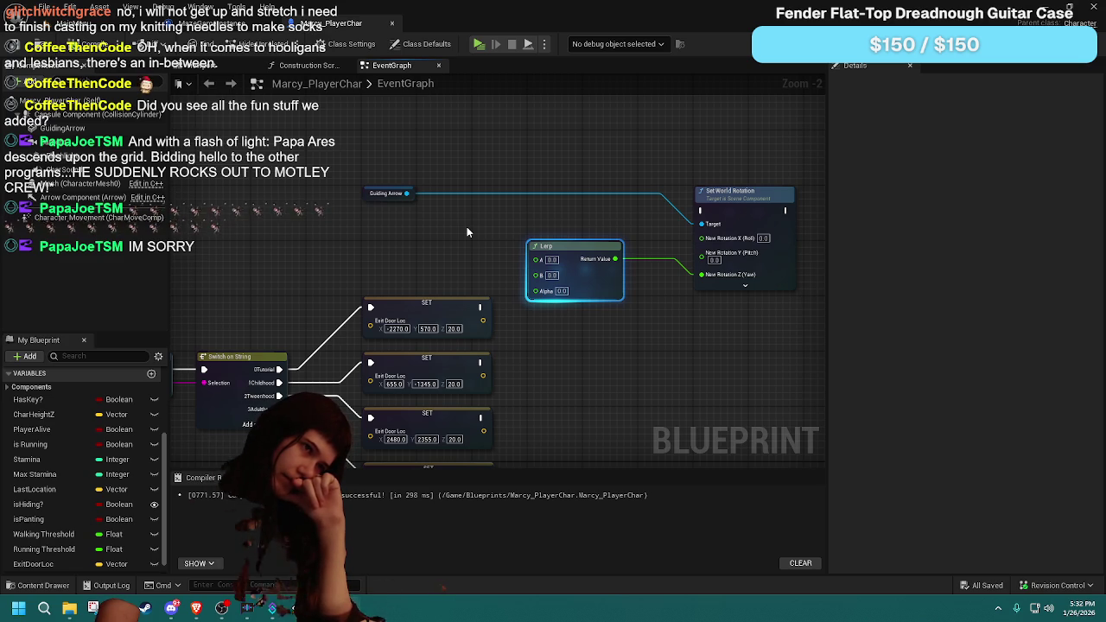
{"action": "left_click", "coordinate": [447, 215]}
{"action": "left_click_drag", "start_coordinate": [457, 226], "coordinate": [446, 225]}
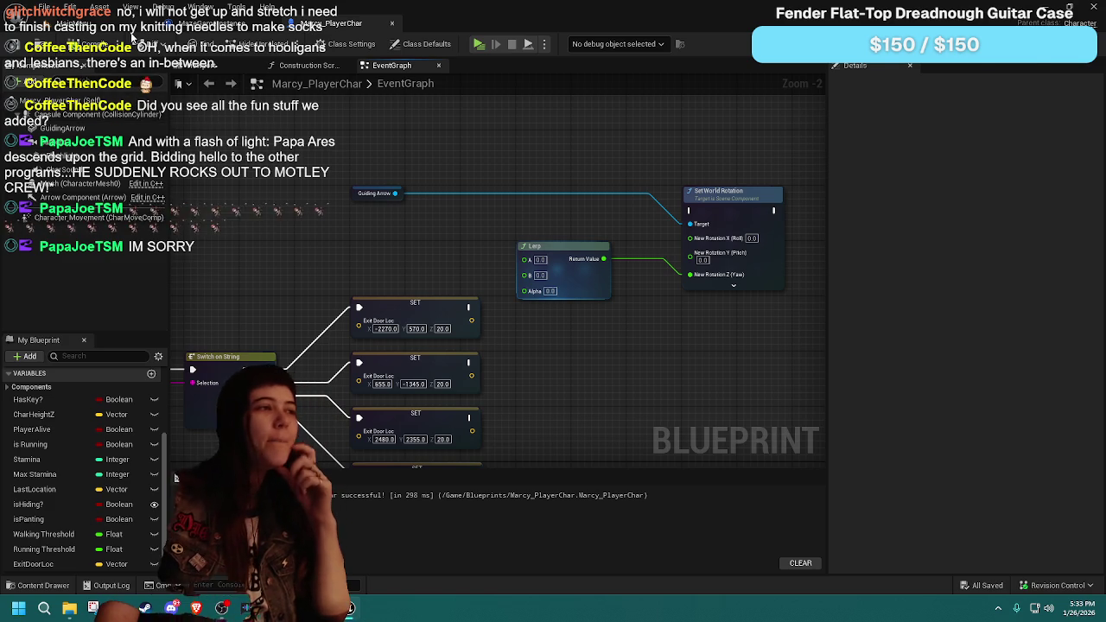
{"action": "key", "text": "ctrl+Tab"}
{"action": "key", "text": "ctrl+Tab"}
{"action": "mouse_move", "coordinate": [448, 222]}
{"action": "left_mouse_down"}
{"action": "mouse_move", "coordinate": [392, 243]}
{"action": "mouse_move", "coordinate": [421, 233]}
{"action": "mouse_move", "coordinate": [449, 241]}
{"action": "left_mouse_up"}
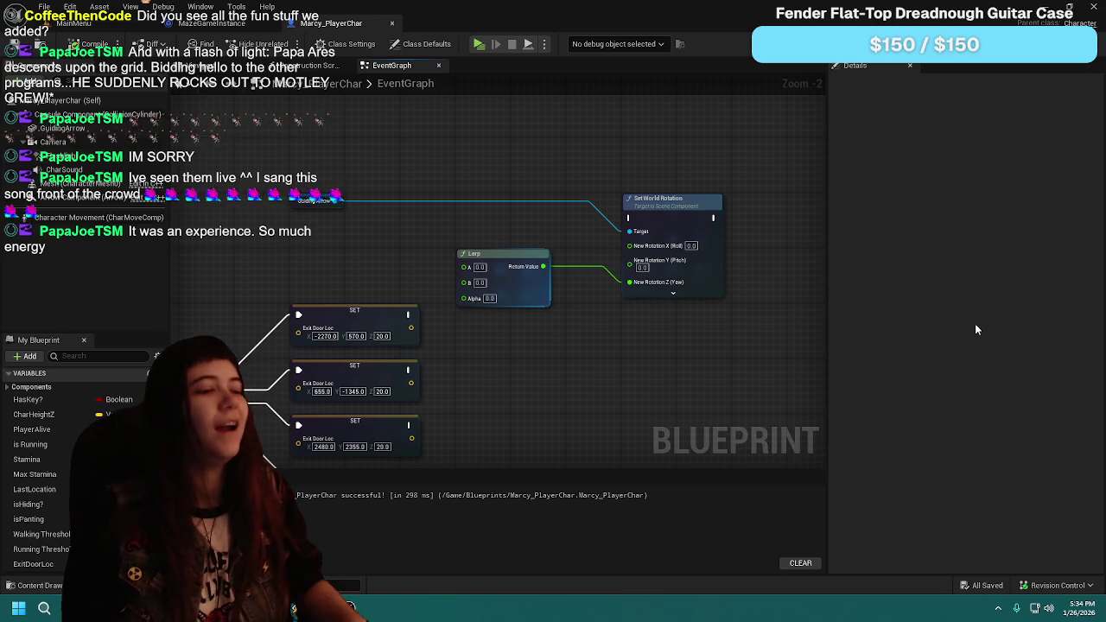
Step: Select and delete the Lerp and Set World Rotation nodes, then survey the graph
{"action": "scroll", "coordinate": [417, 241], "scroll_direction": "down", "scroll_amount": 2}
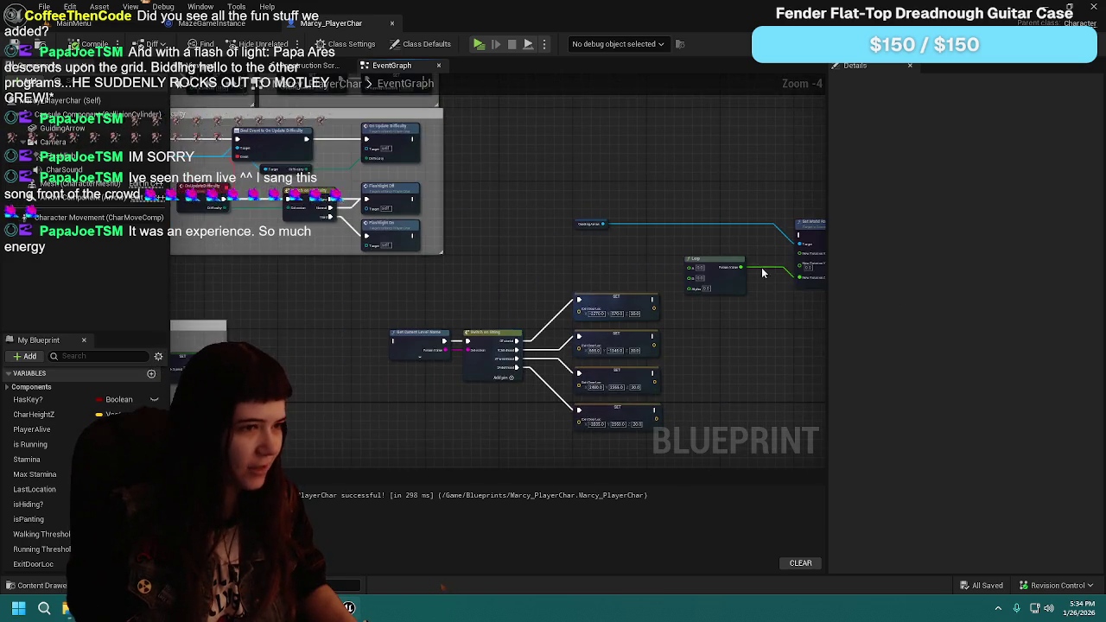
{"action": "left_click_drag", "start_coordinate": [543, 184], "coordinate": [658, 313]}
{"action": "left_click", "coordinate": [658, 313]}
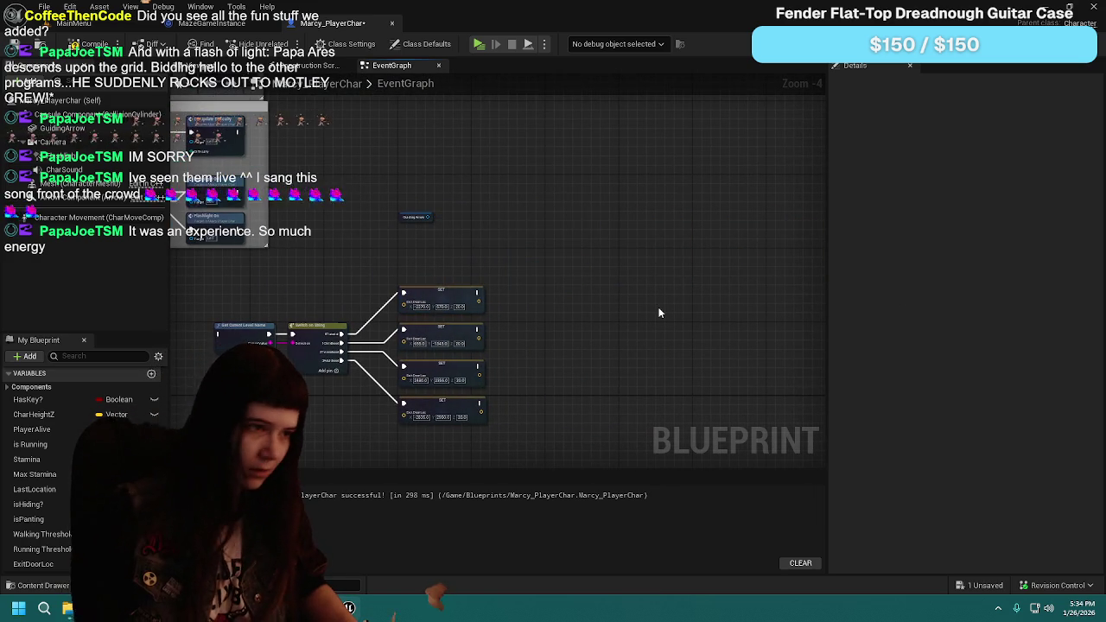
{"action": "scroll", "coordinate": [360, 314], "scroll_direction": "down", "scroll_amount": 1}
{"action": "mouse_move", "coordinate": [360, 314]}
{"action": "left_mouse_down"}
{"action": "mouse_move", "coordinate": [605, 320]}
{"action": "mouse_move", "coordinate": [463, 322]}
{"action": "mouse_move", "coordinate": [701, 295]}
{"action": "left_mouse_up"}
{"action": "scroll", "coordinate": [665, 223], "scroll_direction": "up", "scroll_amount": 4}
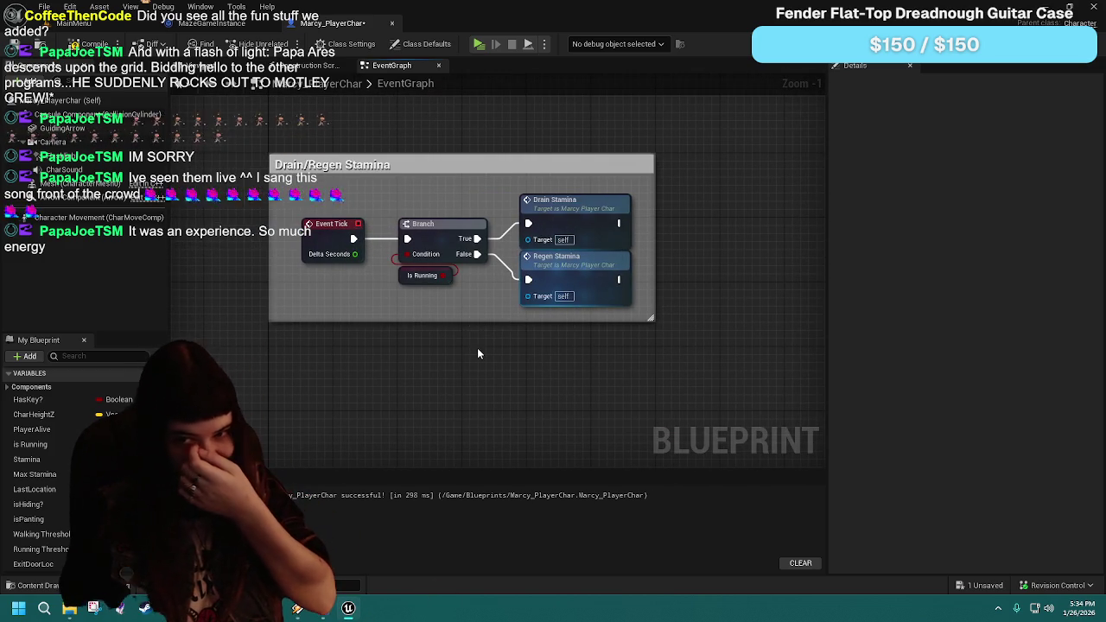
Step: Pull a wire from Guiding Arrow and search 'find look' in its action list
{"action": "left_click_drag", "start_coordinate": [478, 356], "coordinate": [454, 378]}
{"action": "right_click", "coordinate": [454, 378]}
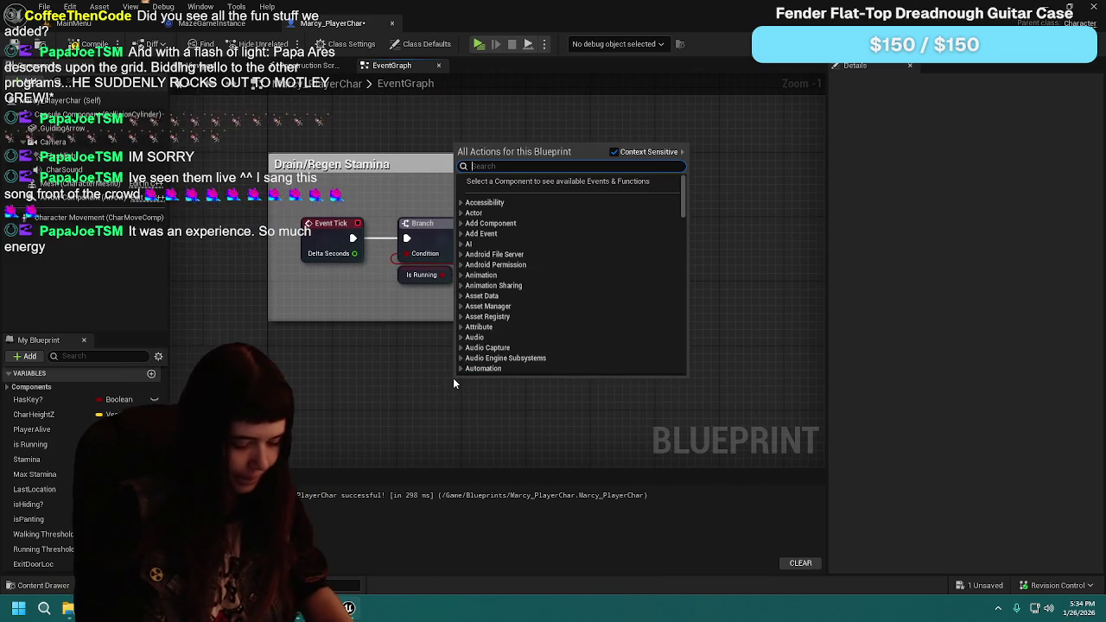
{"action": "scroll", "coordinate": [454, 378], "scroll_direction": "down", "scroll_amount": 3}
{"action": "mouse_move", "coordinate": [590, 388]}
{"action": "left_mouse_down"}
{"action": "mouse_move", "coordinate": [353, 264]}
{"action": "mouse_move", "coordinate": [595, 305]}
{"action": "left_mouse_up"}
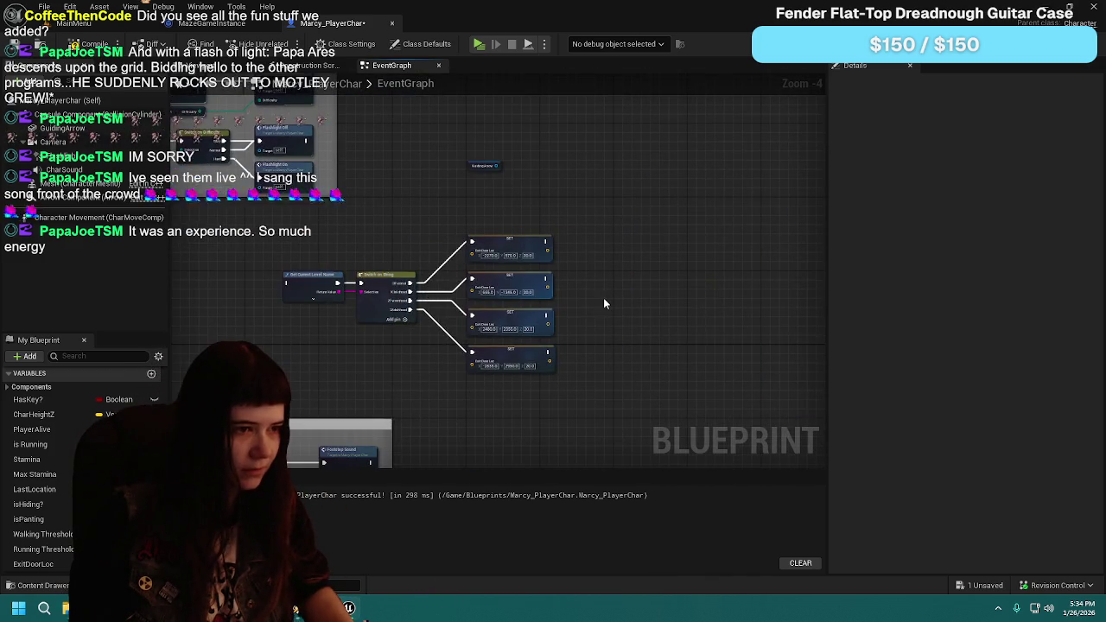
{"action": "scroll", "coordinate": [484, 208], "scroll_direction": "up", "scroll_amount": 2}
{"action": "left_click_drag", "start_coordinate": [485, 240], "coordinate": [582, 231]}
{"action": "type", "text": "find look"}
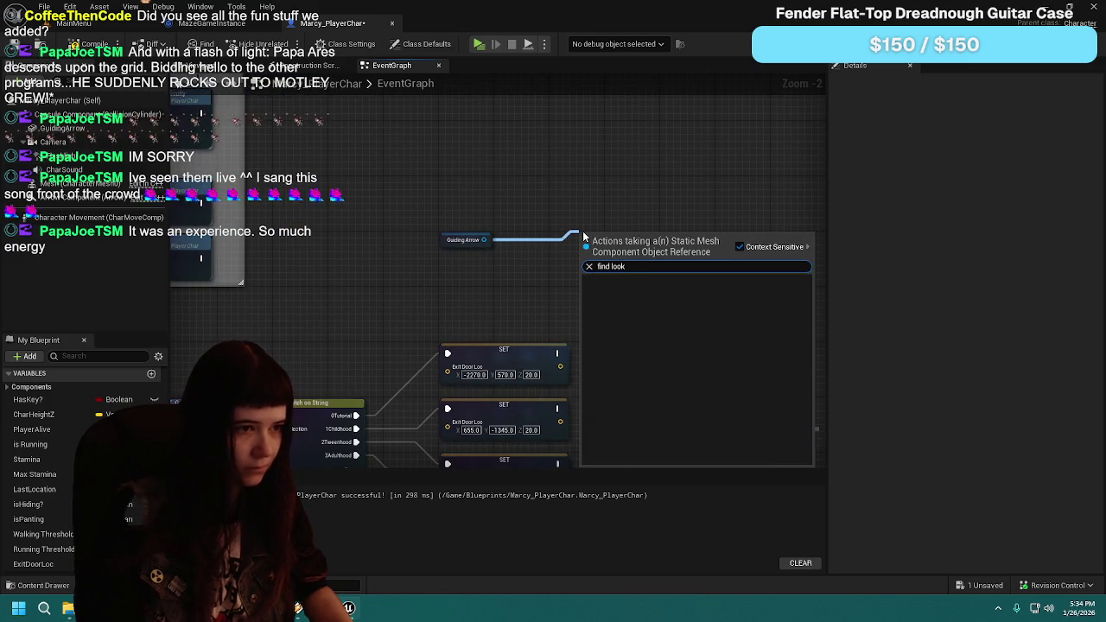
Step: Add a Find Look at Rotation node and position it near Guiding Arrow
{"action": "key", "text": "Escape"}
{"action": "right_click", "coordinate": [628, 277]}
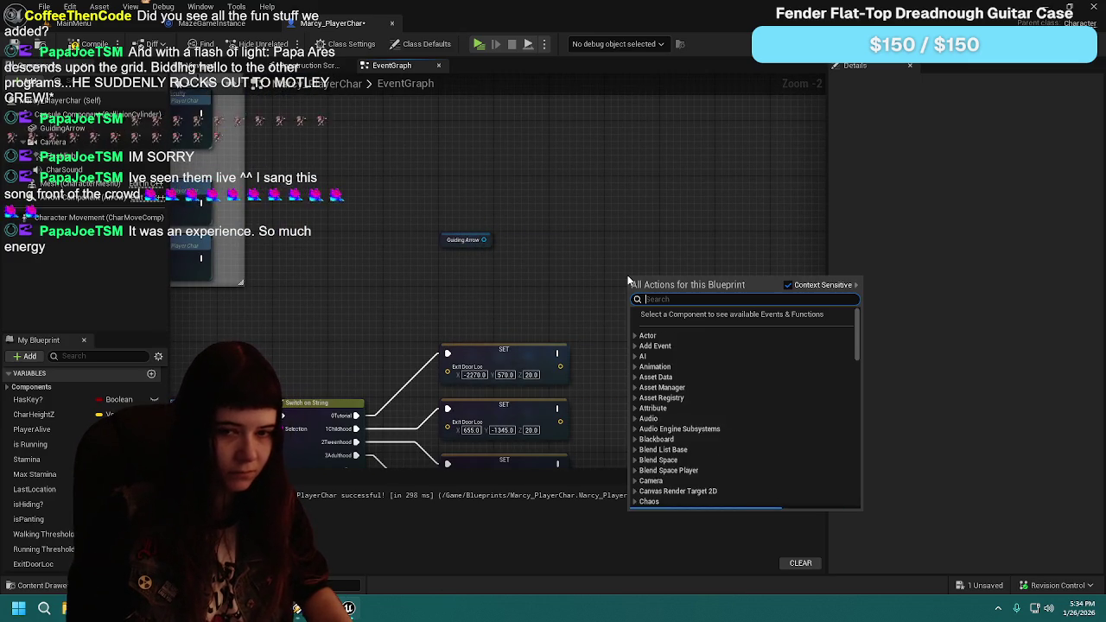
{"action": "type", "text": "find lo"}
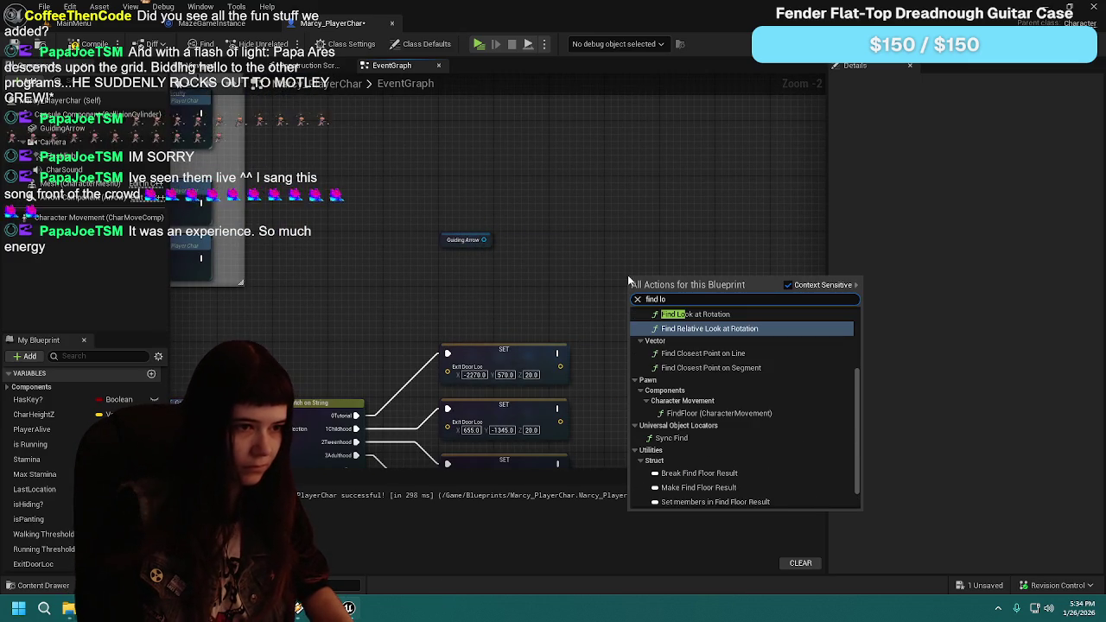
{"action": "key", "text": "Up"}
{"action": "key", "text": "Return"}
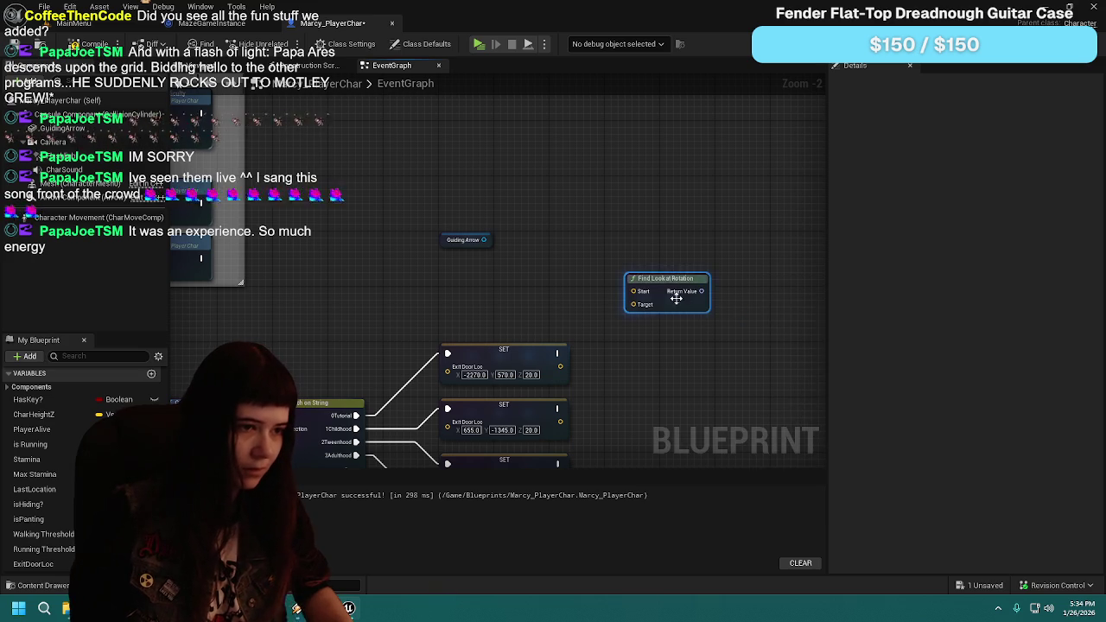
{"action": "left_click_drag", "start_coordinate": [658, 281], "coordinate": [638, 240]}
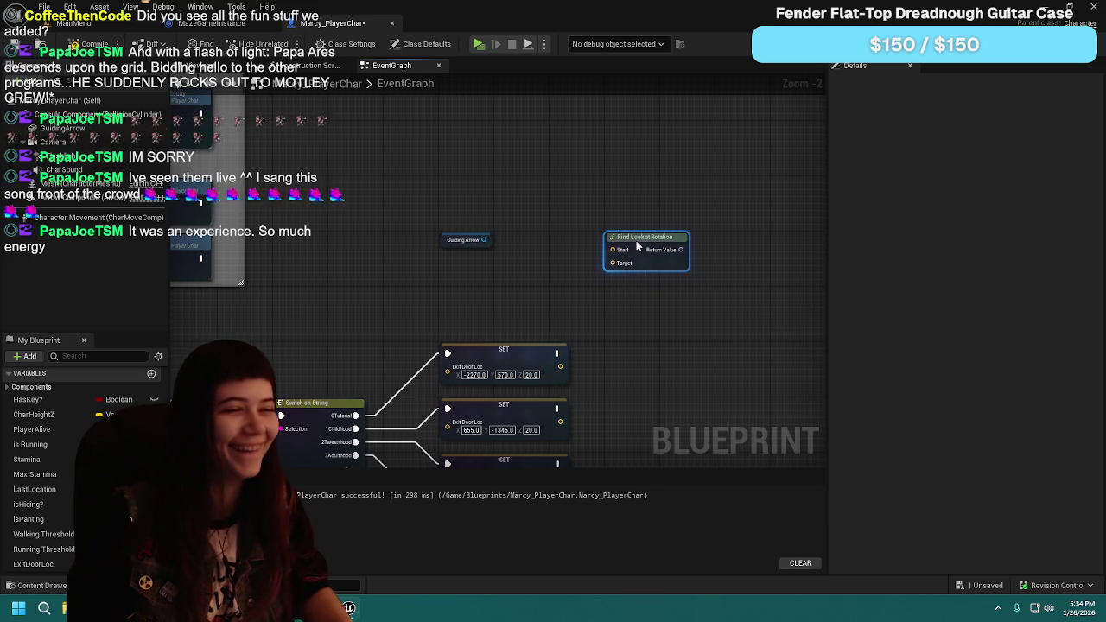
{"action": "scroll", "coordinate": [631, 318], "scroll_direction": "up", "scroll_amount": 1}
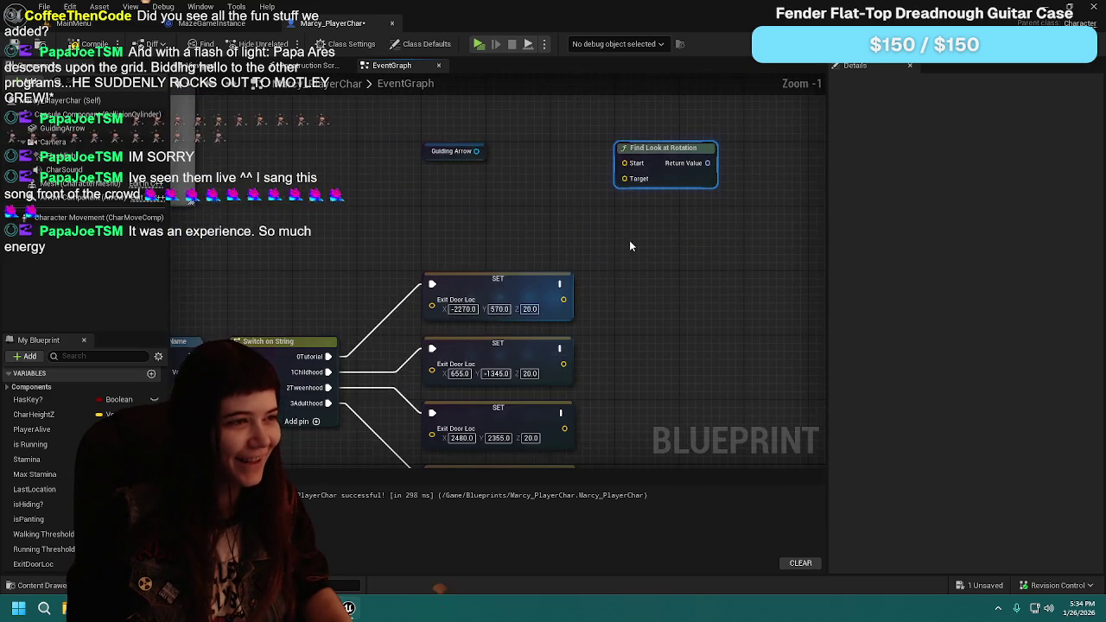
{"action": "left_click_drag", "start_coordinate": [619, 200], "coordinate": [482, 234]}
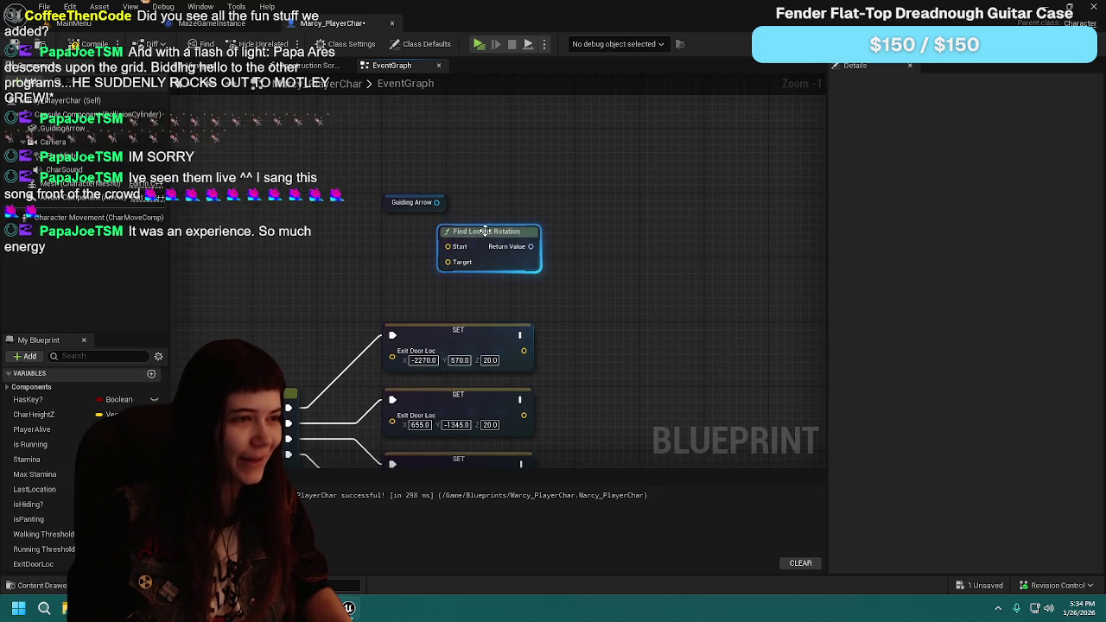
Step: Add Set World Rotation targeting Guiding Arrow, fed by Find Look at Rotation's Return Value
{"action": "left_click_drag", "start_coordinate": [438, 202], "coordinate": [636, 204]}
{"action": "type", "text": "set"}
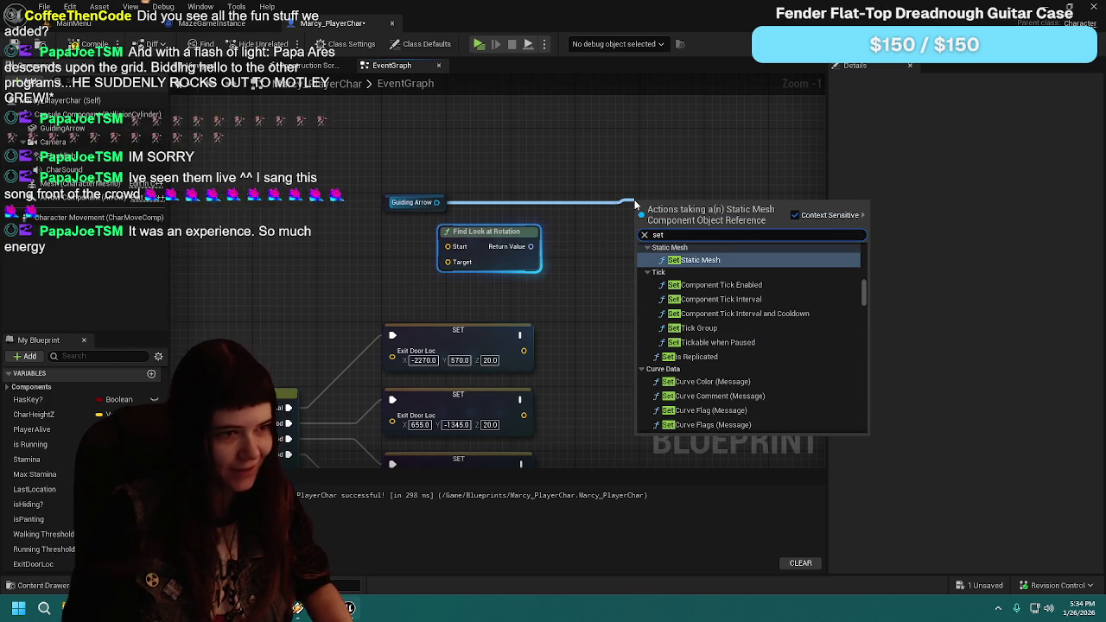
{"action": "type", "text": " rotation"}
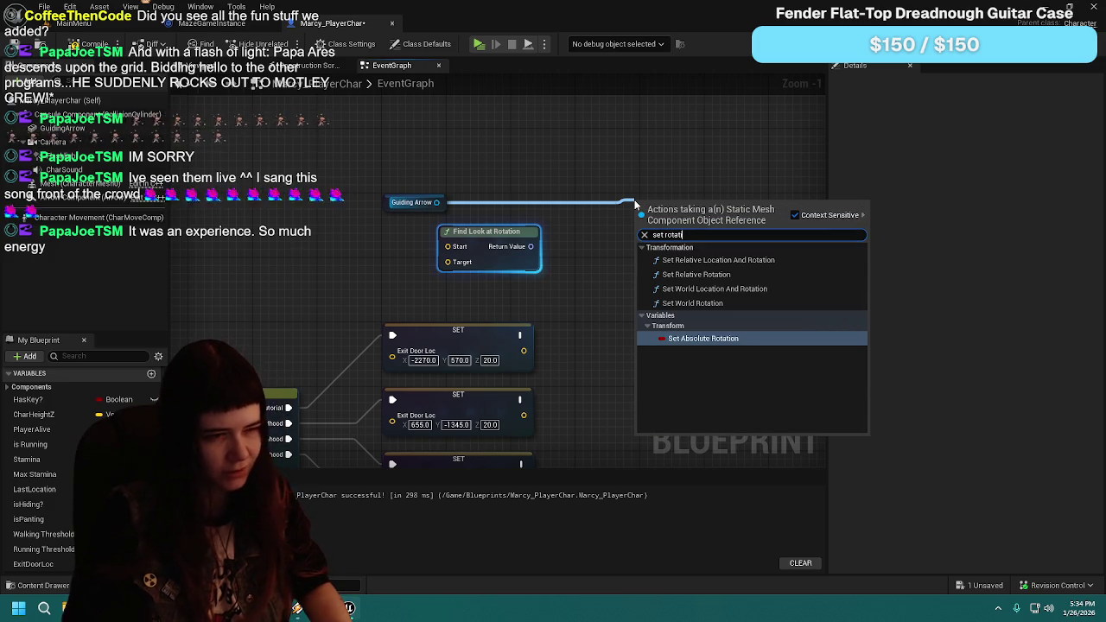
{"action": "left_click", "coordinate": [700, 303]}
{"action": "left_click_drag", "start_coordinate": [680, 210], "coordinate": [689, 209]}
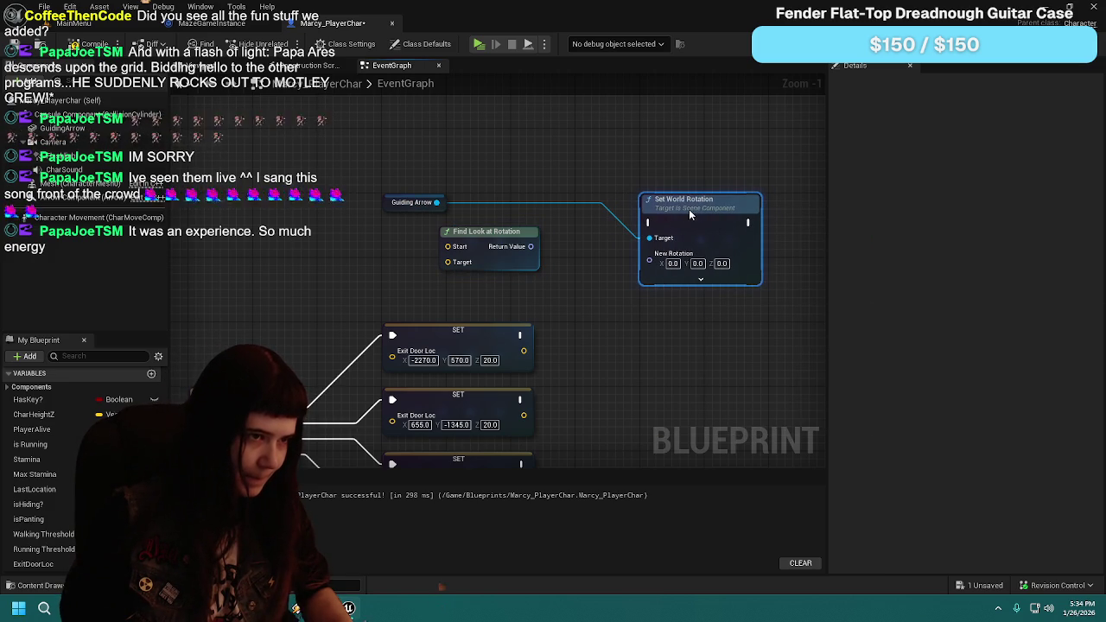
{"action": "left_click_drag", "start_coordinate": [531, 246], "coordinate": [650, 253]}
{"action": "left_click", "coordinate": [510, 247]}
Step: Move the Find Look at Rotation and Set World Rotation nodes down and right
{"action": "left_click_drag", "start_coordinate": [479, 242], "coordinate": [539, 243]}
{"action": "scroll", "coordinate": [605, 291], "scroll_direction": "down", "scroll_amount": 1}
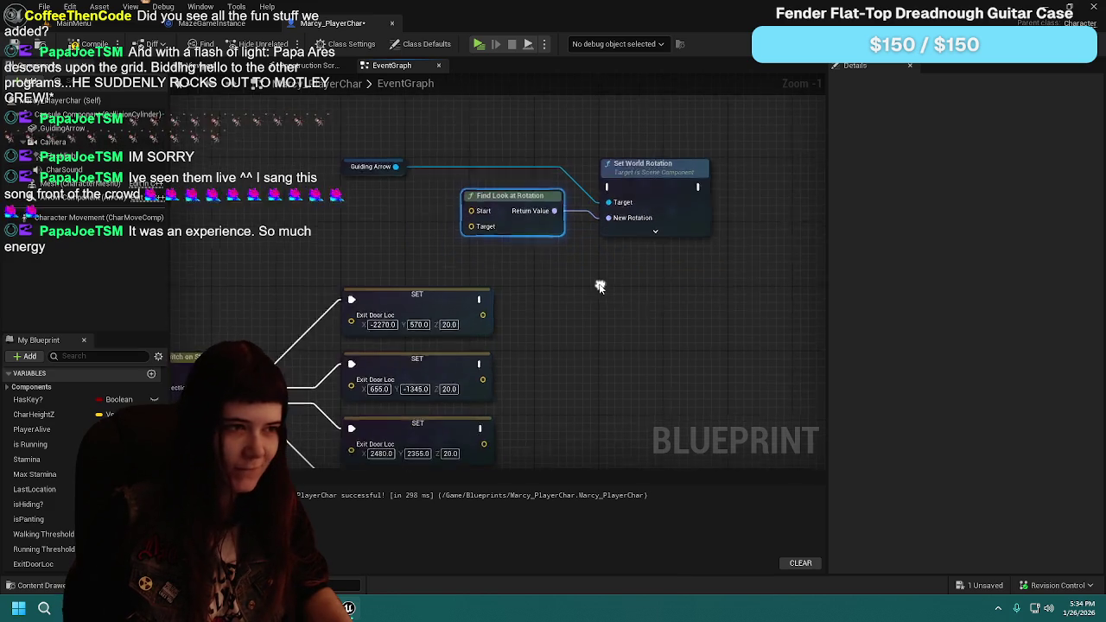
{"action": "left_click_drag", "start_coordinate": [502, 157], "coordinate": [685, 264]}
{"action": "mouse_move", "coordinate": [523, 214]}
{"action": "left_mouse_down"}
{"action": "mouse_move", "coordinate": [635, 313]}
{"action": "mouse_move", "coordinate": [602, 293]}
{"action": "mouse_move", "coordinate": [585, 301]}
{"action": "left_mouse_up"}
{"action": "mouse_move", "coordinate": [401, 297]}
{"action": "left_mouse_down"}
{"action": "mouse_move", "coordinate": [643, 229]}
{"action": "mouse_move", "coordinate": [387, 286]}
{"action": "left_mouse_up"}
{"action": "left_click_drag", "start_coordinate": [560, 199], "coordinate": [458, 208]}
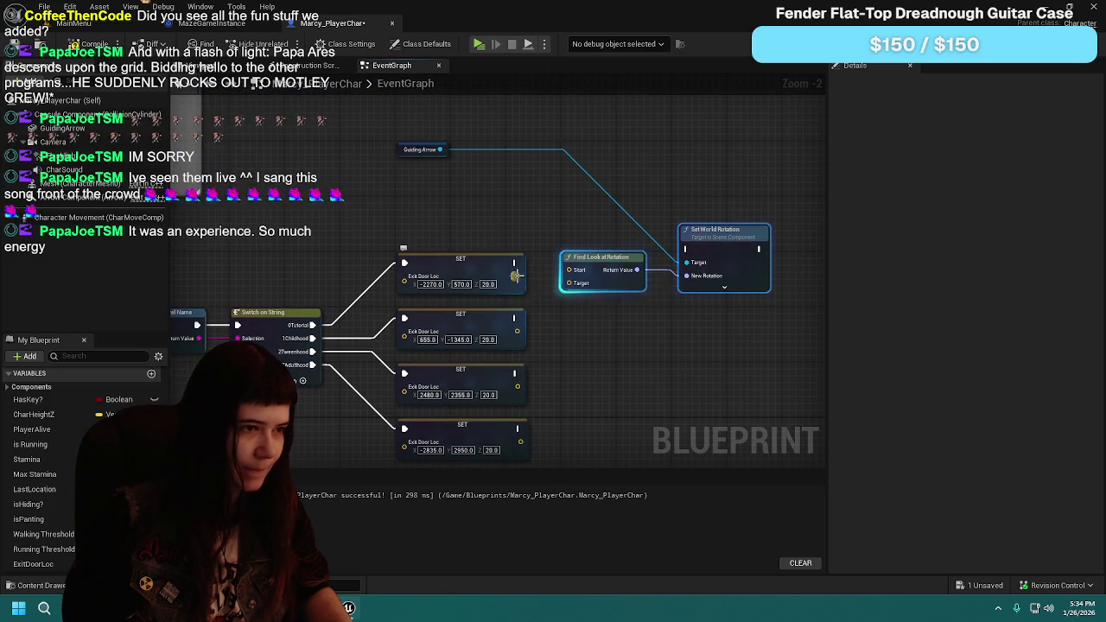
{"action": "left_click", "coordinate": [521, 277]}
{"action": "left_click_drag", "start_coordinate": [552, 281], "coordinate": [473, 263]}
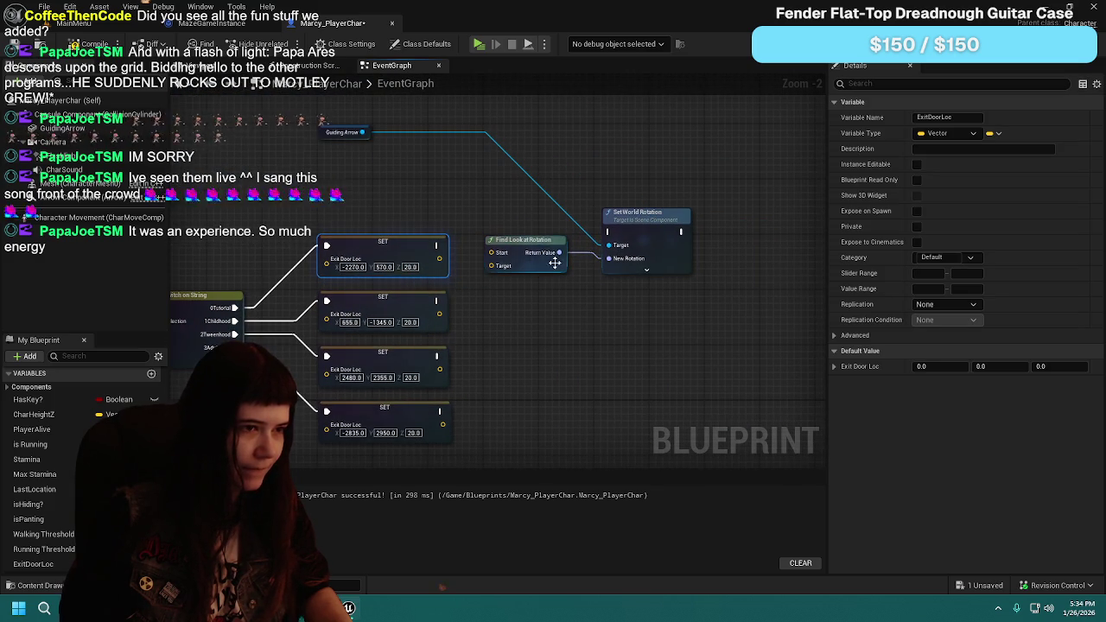